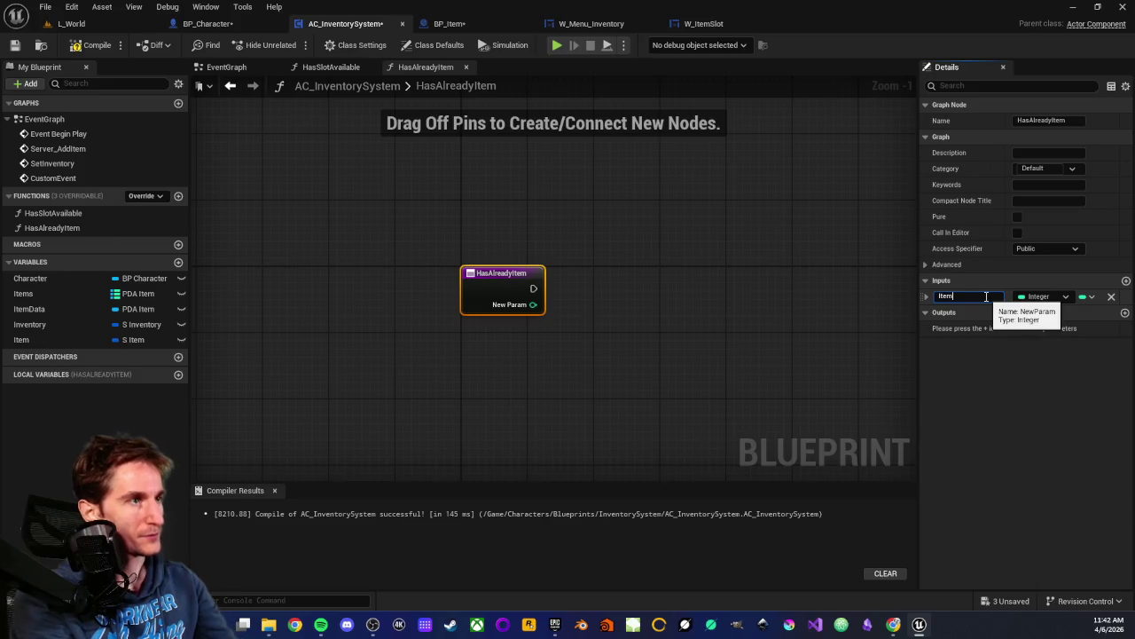
- Name the new function input Item and set its type to the S Item structure
{"action": "key", "text": "Return"}
{"action": "left_click", "coordinate": [1056, 296]}
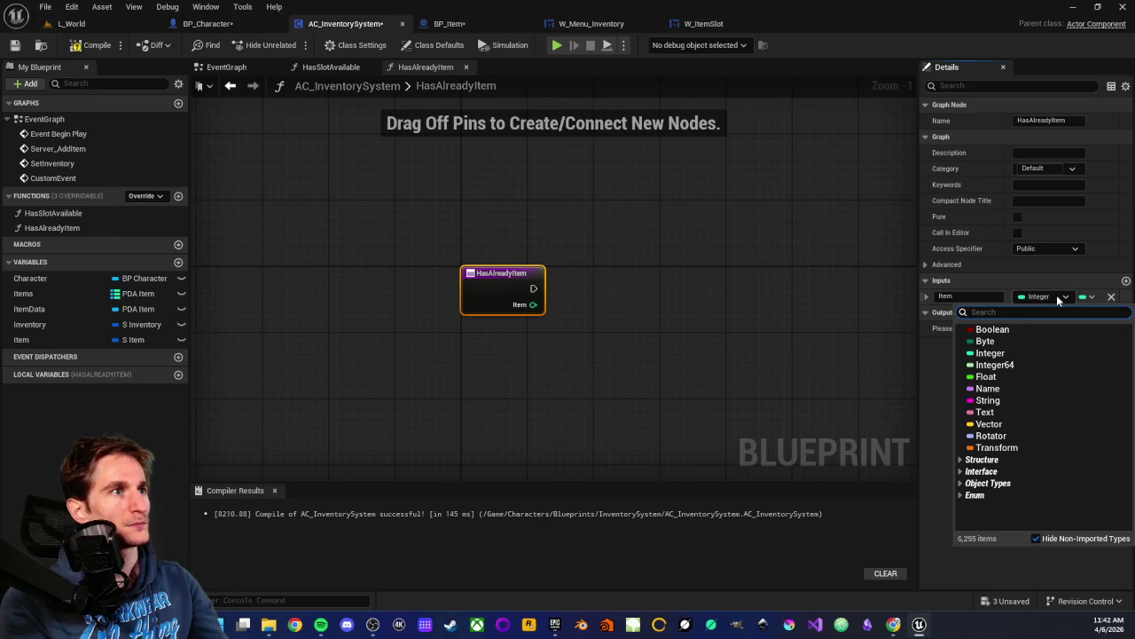
{"action": "type", "text": "s "}
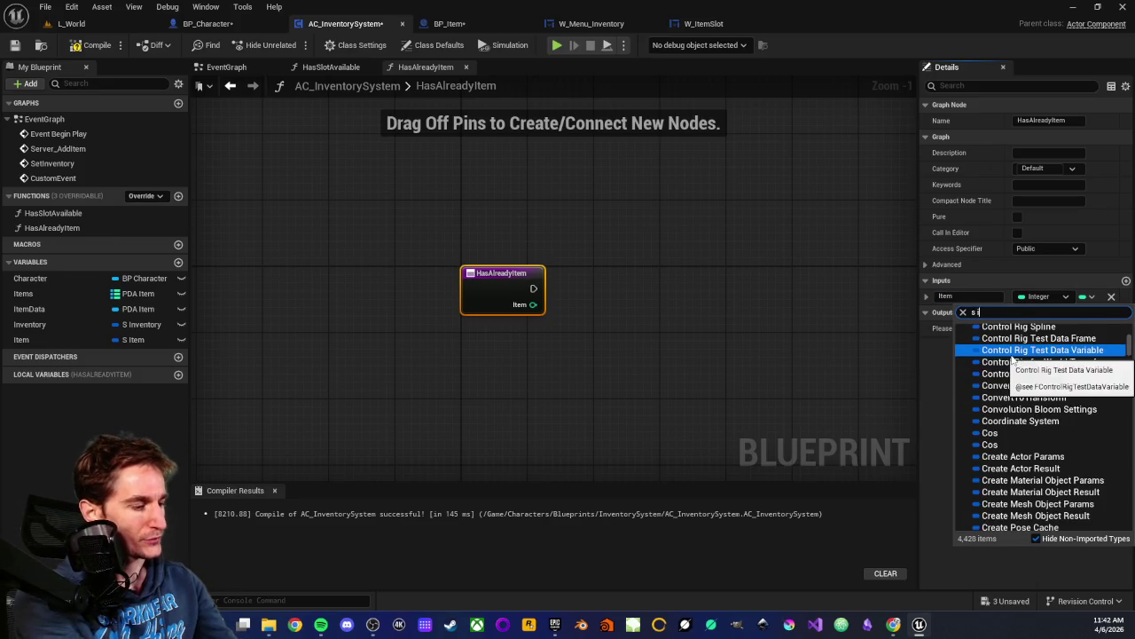
{"action": "type", "text": "item"}
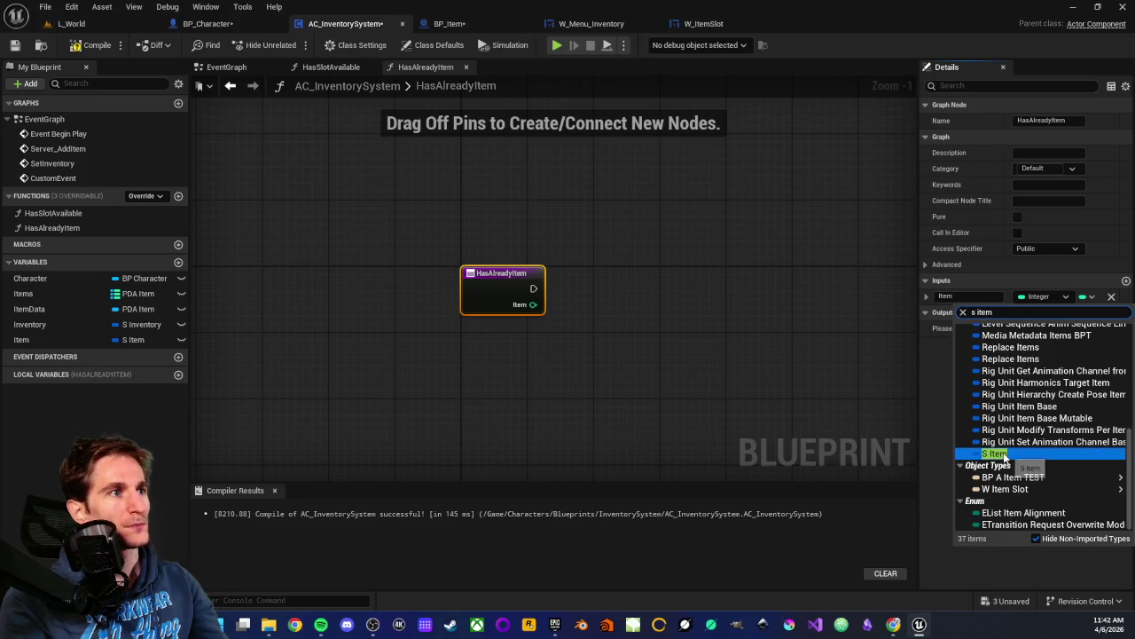
{"action": "left_click", "coordinate": [995, 454]}
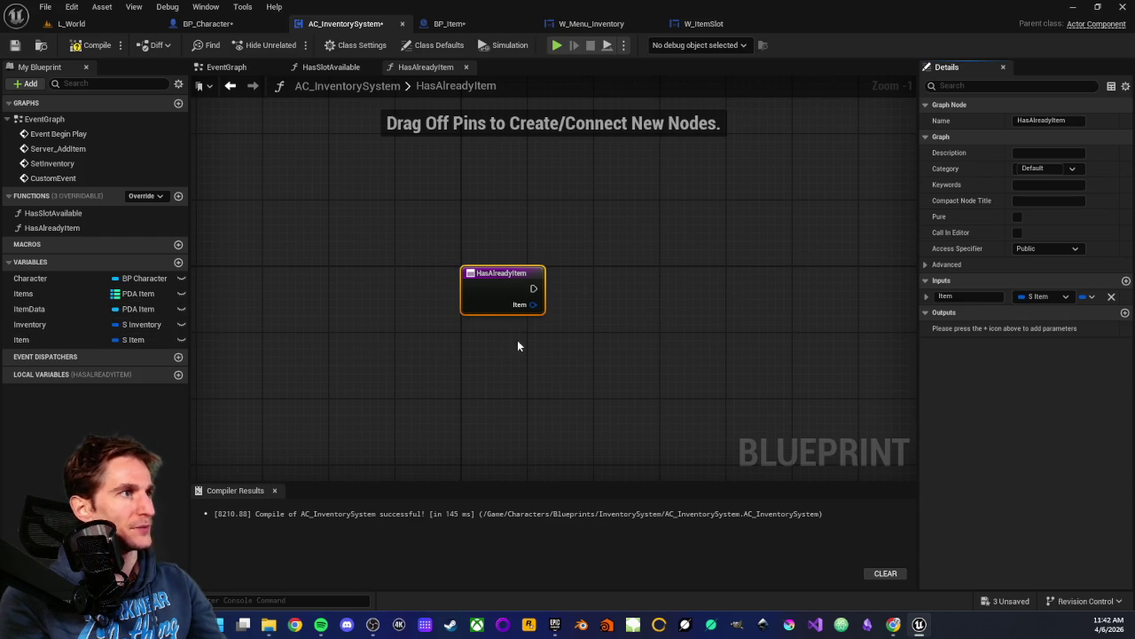
- Compile and save AC_InventorySystem, then inspect the Item pin's options
{"action": "left_click_drag", "start_coordinate": [519, 342], "coordinate": [444, 363]}
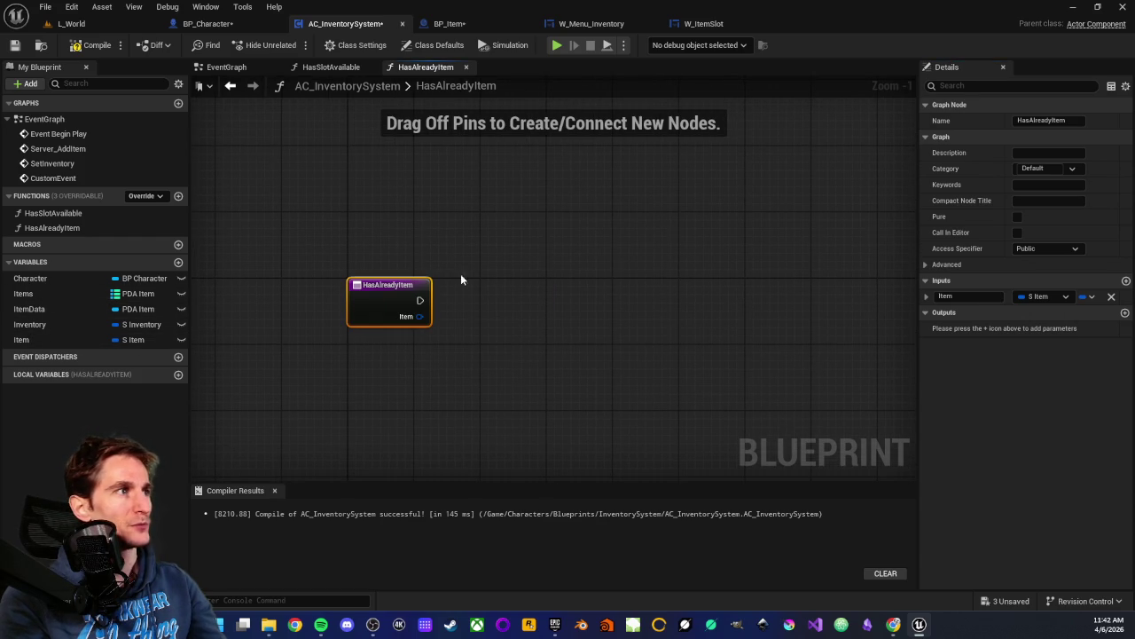
{"action": "left_click", "coordinate": [15, 46]}
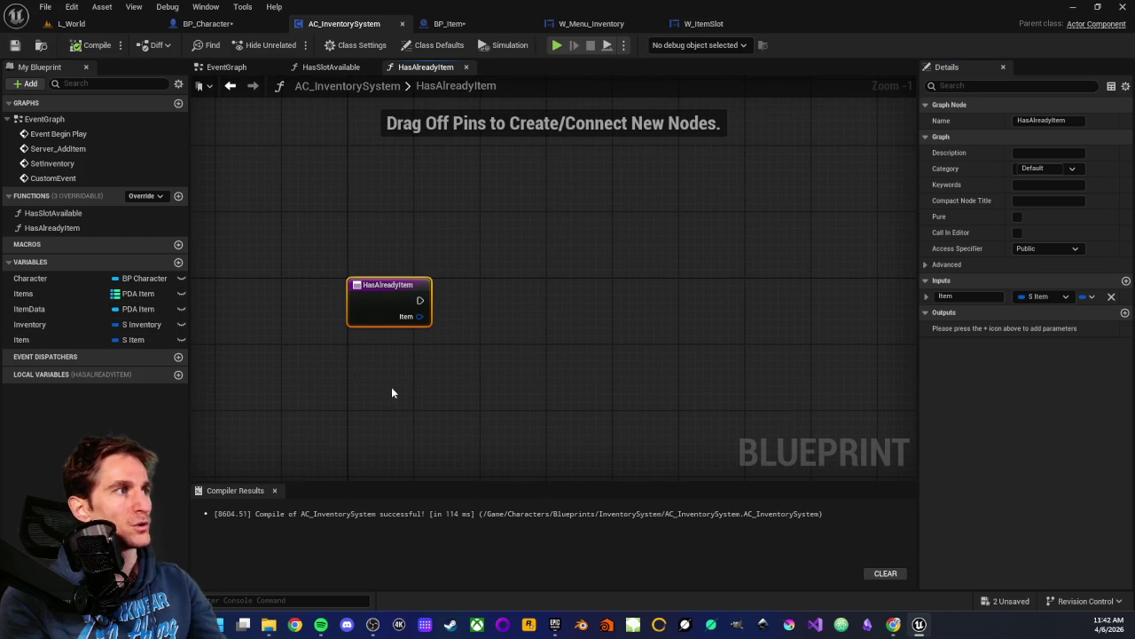
{"action": "mouse_move", "coordinate": [391, 387]}
{"action": "left_mouse_down"}
{"action": "mouse_move", "coordinate": [485, 377]}
{"action": "mouse_move", "coordinate": [462, 367]}
{"action": "left_mouse_up"}
{"action": "left_click", "coordinate": [527, 357]}
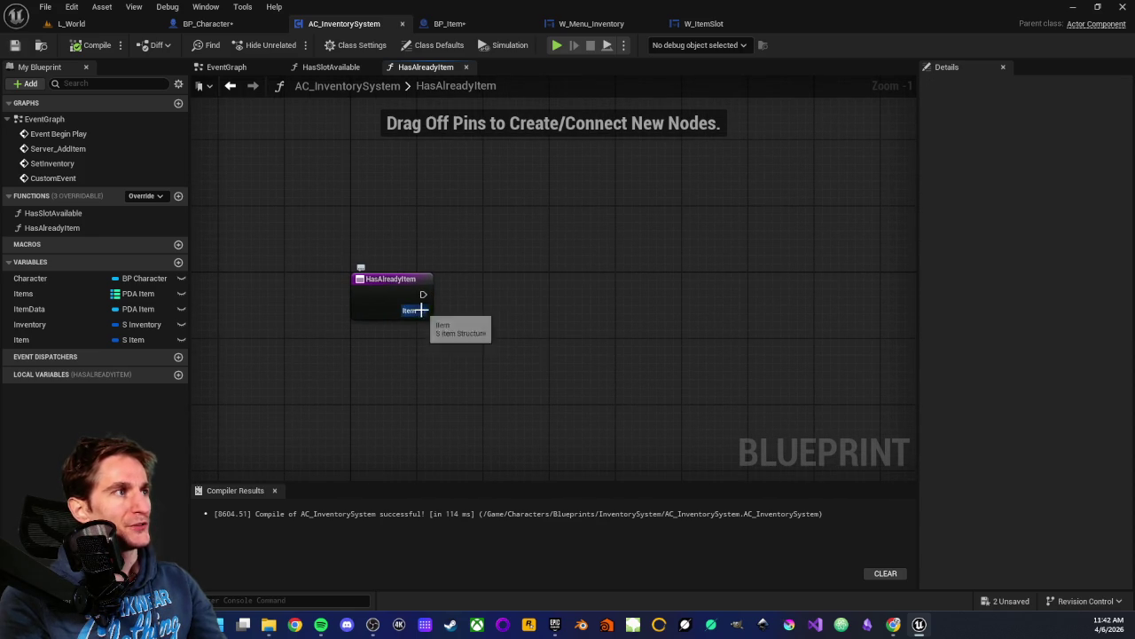
{"action": "right_click", "coordinate": [420, 309]}
{"action": "left_click", "coordinate": [428, 321]}
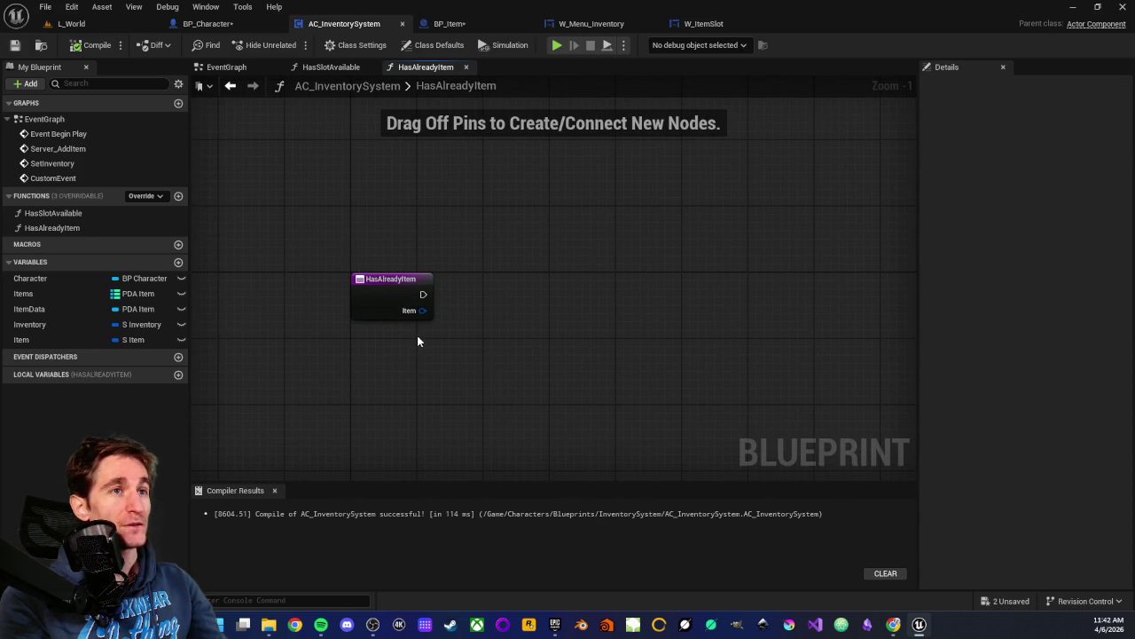
- In the component EventGraph, delete the SET Item Data node, restore it with undo, and move to BP_Item
{"action": "left_click", "coordinate": [254, 67]}
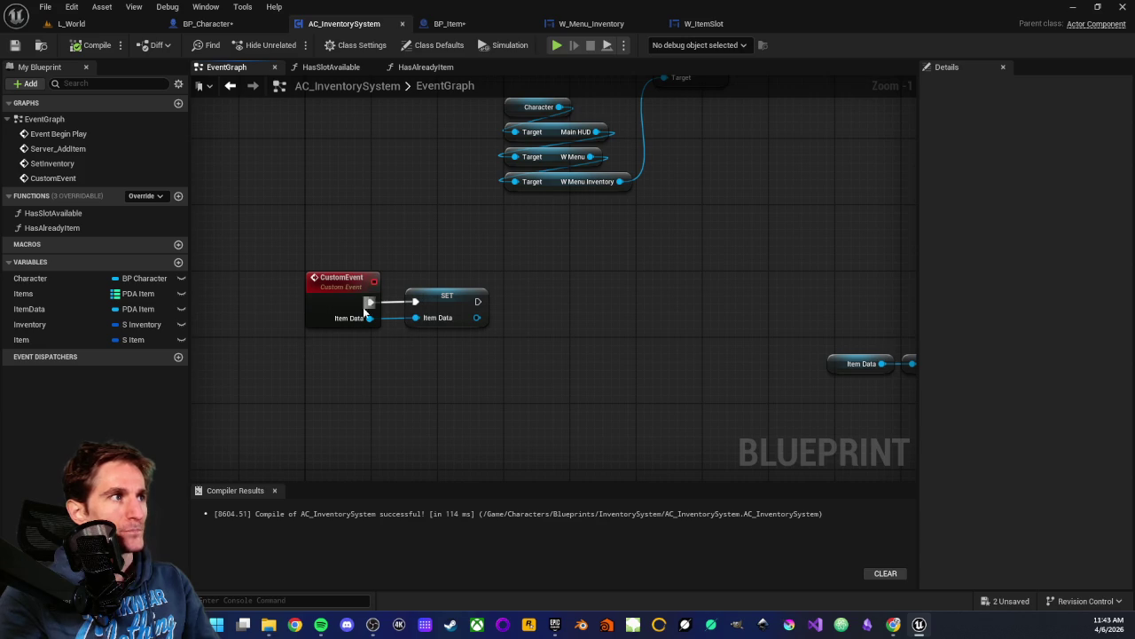
{"action": "left_click", "coordinate": [448, 306]}
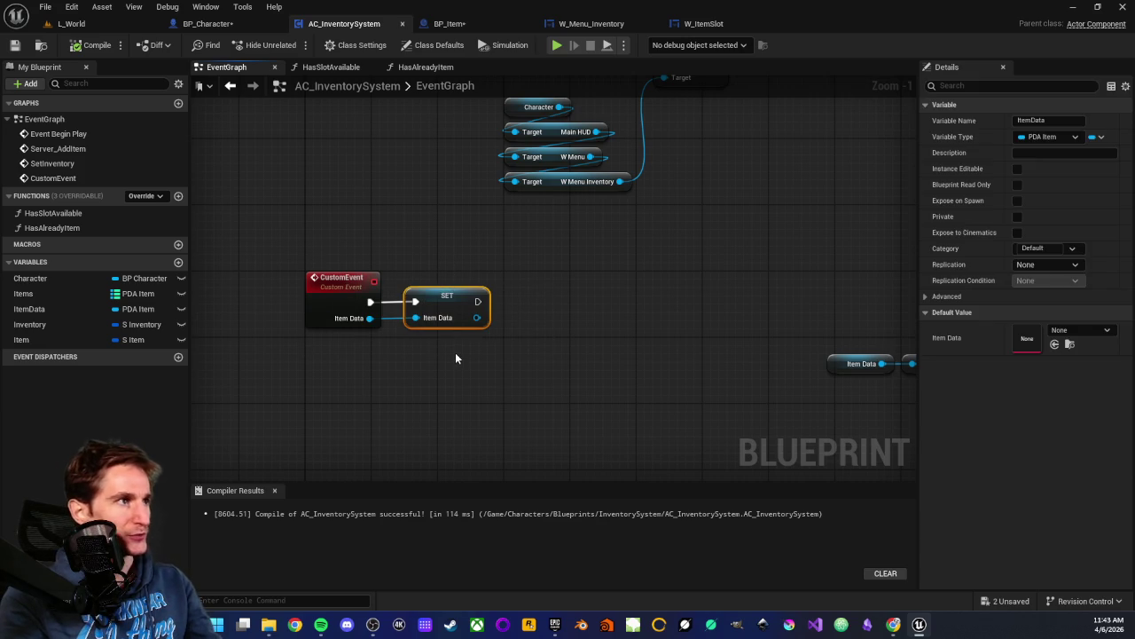
{"action": "key", "text": "Delete"}
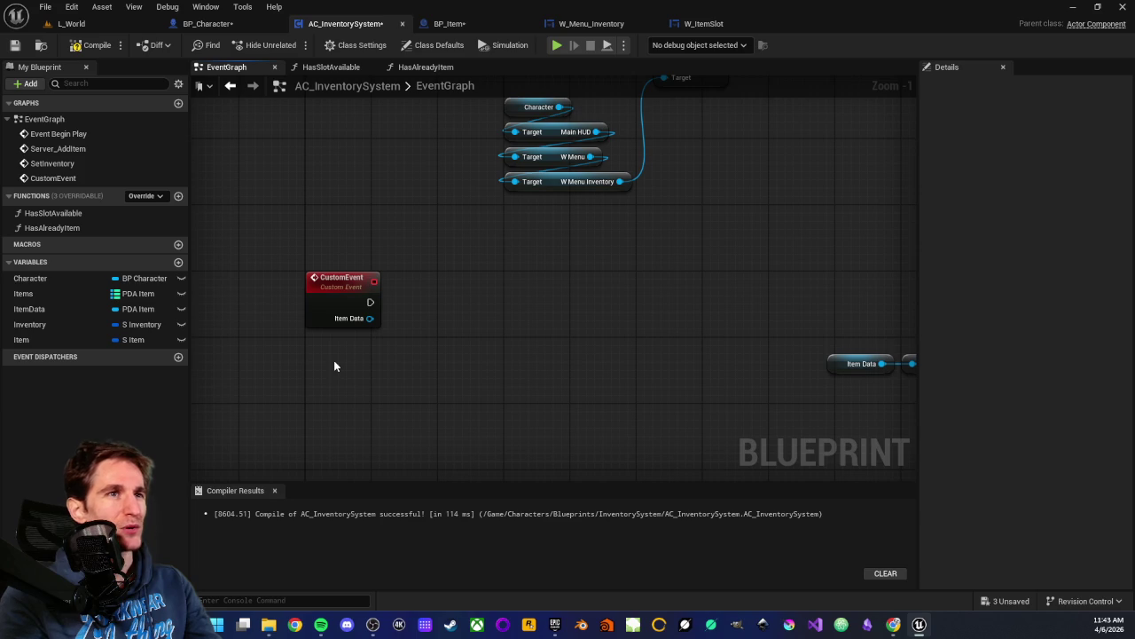
{"action": "left_click_drag", "start_coordinate": [272, 238], "coordinate": [405, 364]}
{"action": "left_click", "coordinate": [405, 363]}
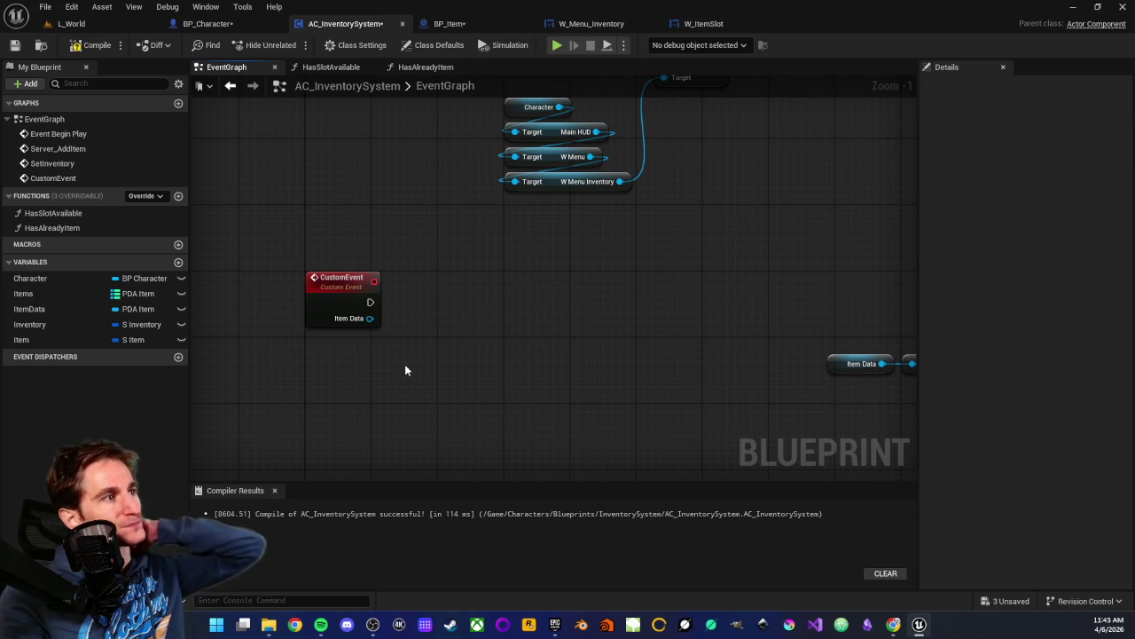
{"action": "key", "text": "ctrl+z"}
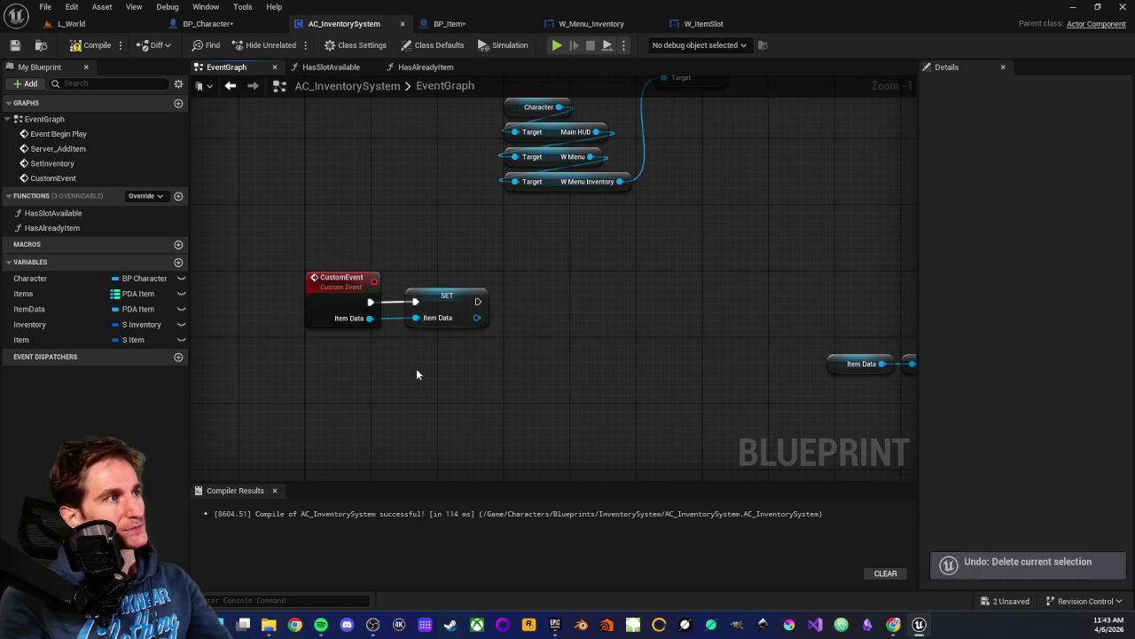
{"action": "left_click", "coordinate": [449, 23]}
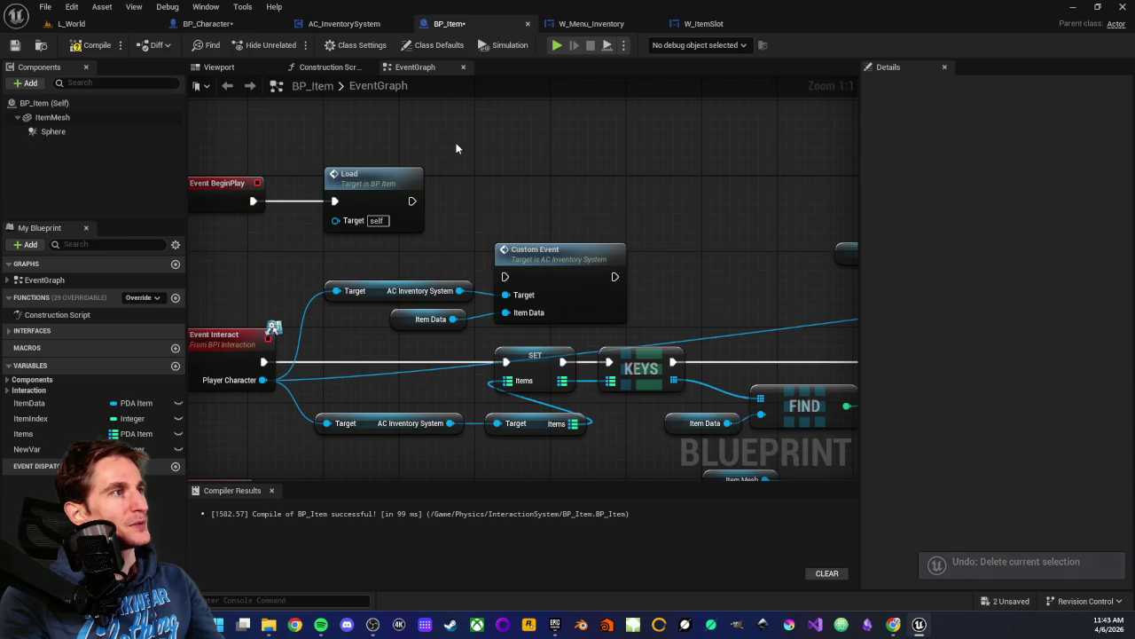
- Review BP_Item's event graph around Event BeginPlay and the Custom Event and Item Data nodes
{"action": "left_click_drag", "start_coordinate": [457, 148], "coordinate": [721, 159]}
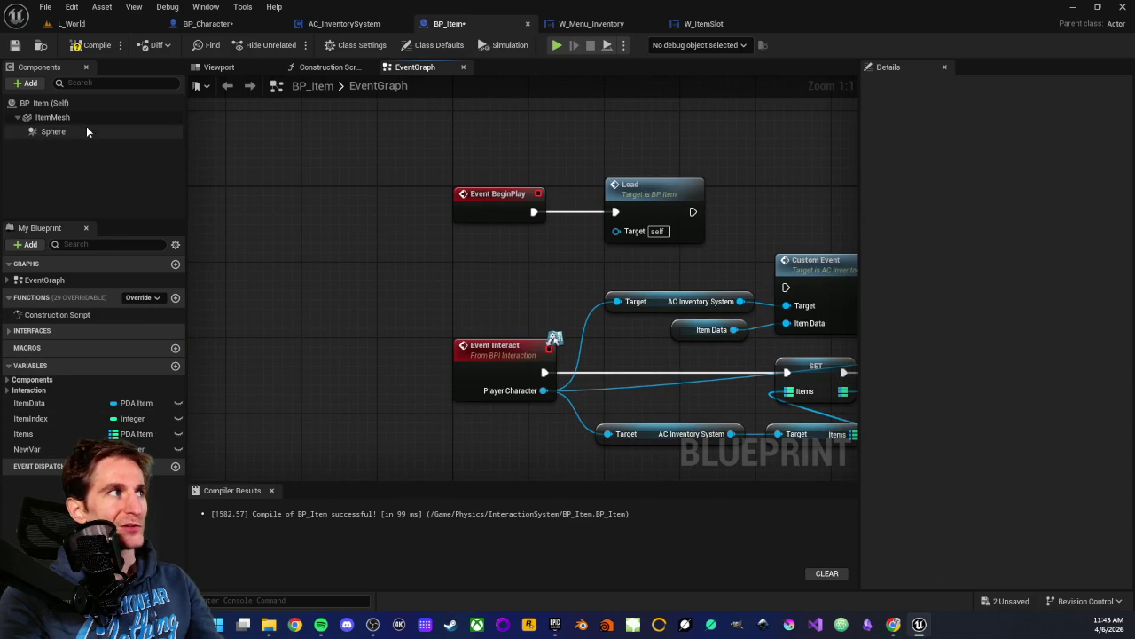
{"action": "scroll", "coordinate": [515, 306], "scroll_direction": "down", "scroll_amount": 2}
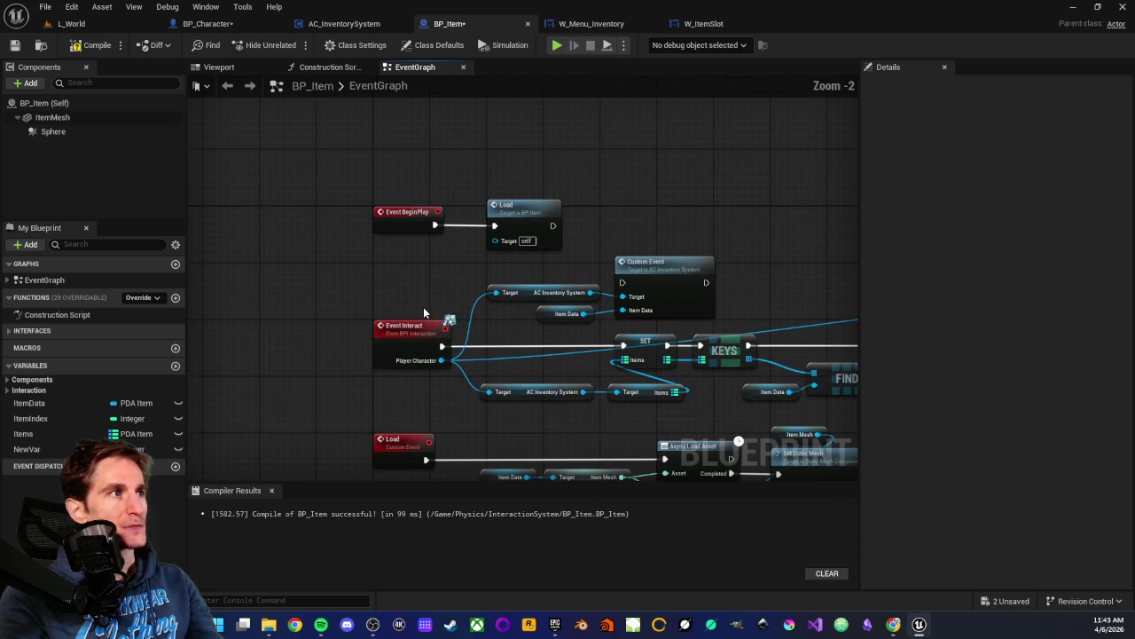
{"action": "mouse_move", "coordinate": [371, 250]}
{"action": "left_mouse_down"}
{"action": "mouse_move", "coordinate": [708, 328]}
{"action": "mouse_move", "coordinate": [723, 311]}
{"action": "left_mouse_up"}
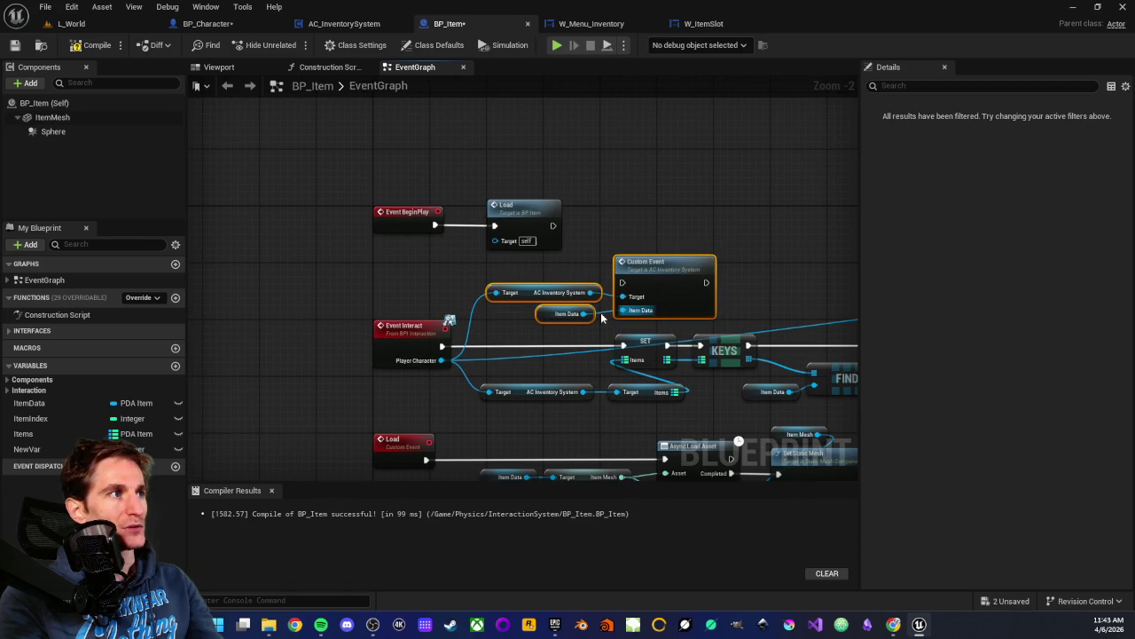
{"action": "left_click", "coordinate": [387, 293]}
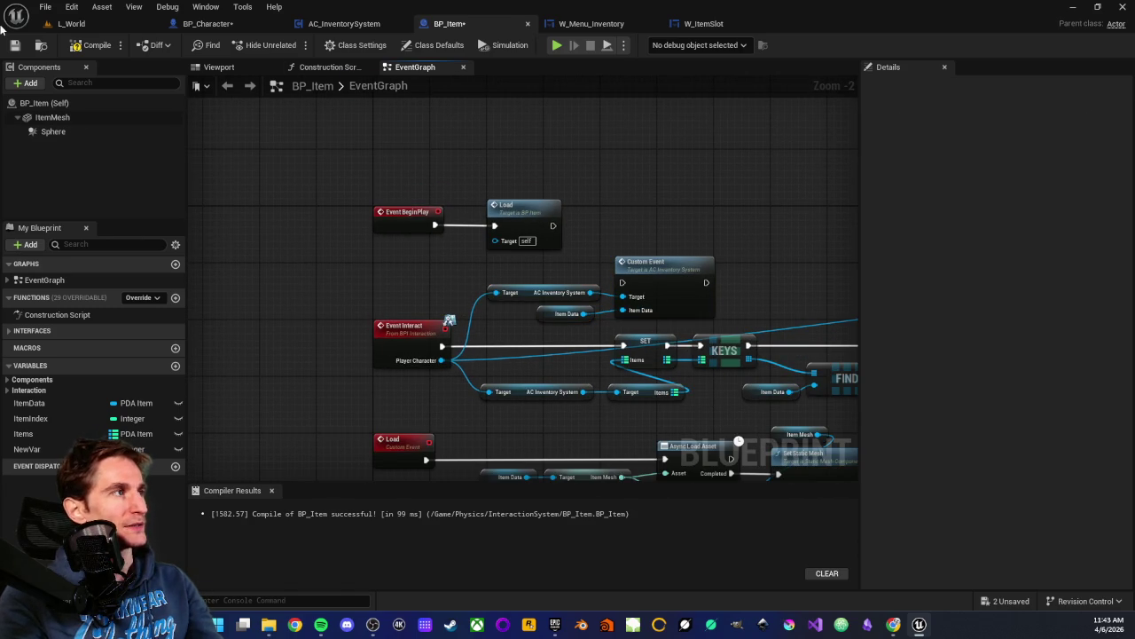
- Compile and save BP_Item, then bring up the W_ItemSlot widget
{"action": "left_click", "coordinate": [69, 46]}
{"action": "left_click", "coordinate": [14, 45]}
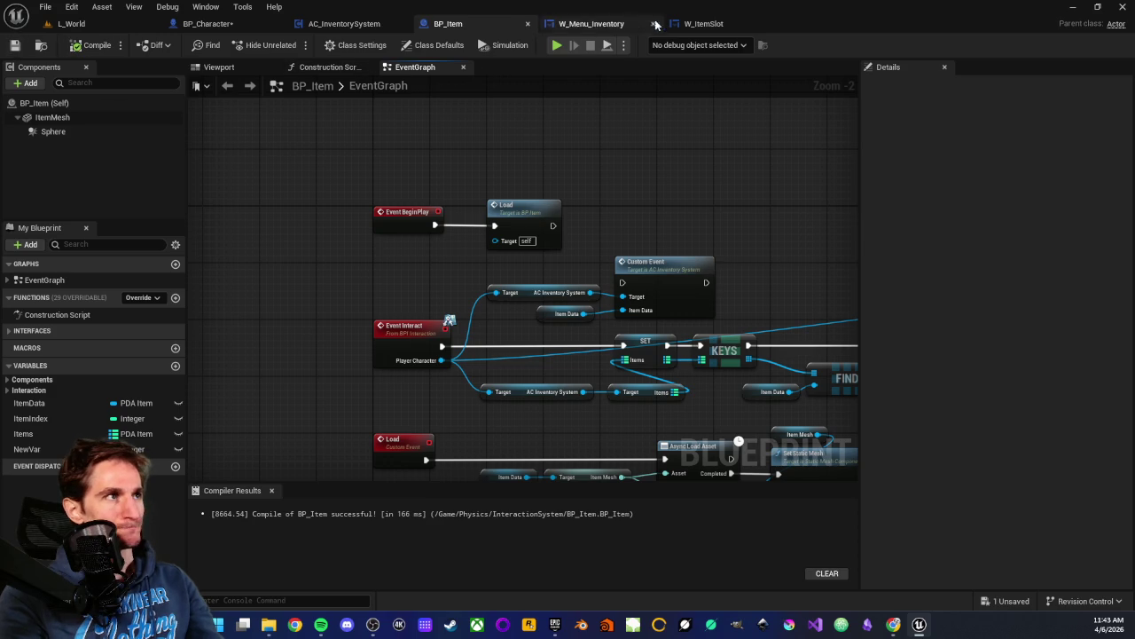
{"action": "left_click", "coordinate": [709, 24]}
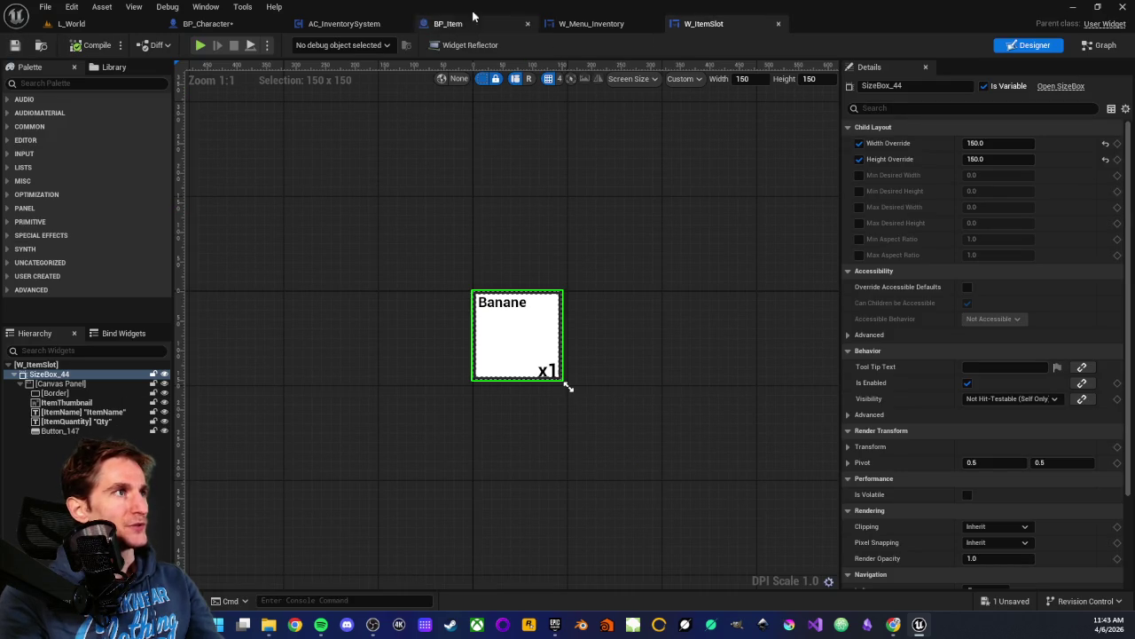
- Return to AC_InventorySystem and open the HasAlreadyItem function graph with its entry node selected
{"action": "left_click", "coordinate": [324, 24]}
{"action": "left_click_drag", "start_coordinate": [384, 210], "coordinate": [456, 198]}
{"action": "left_click_drag", "start_coordinate": [520, 221], "coordinate": [408, 246]}
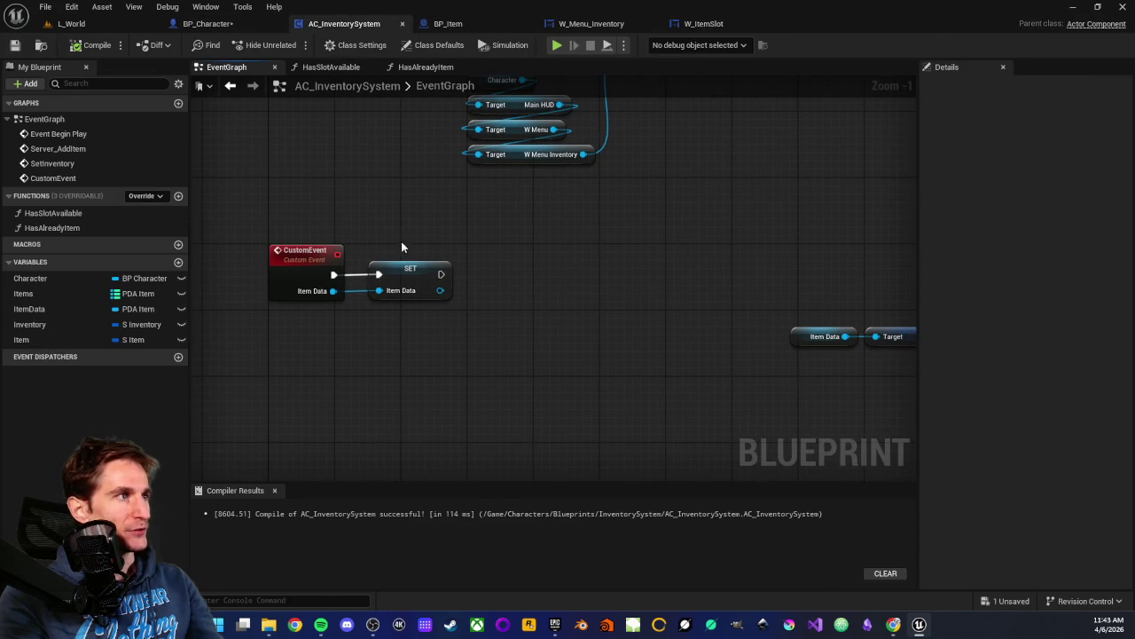
{"action": "left_click", "coordinate": [47, 229]}
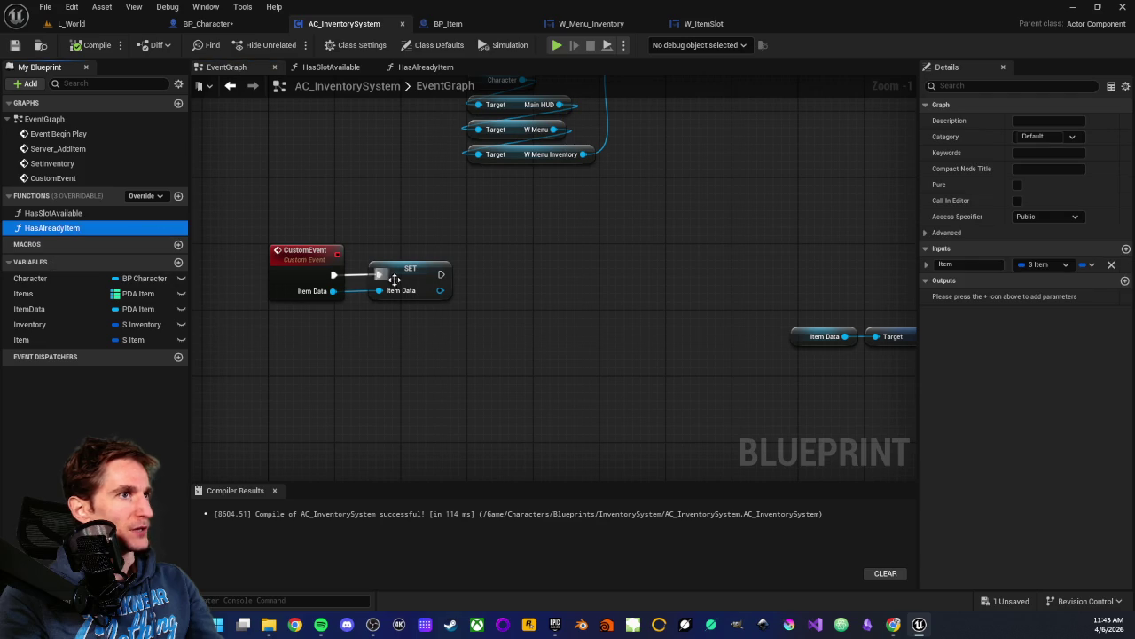
{"action": "double_click", "coordinate": [65, 231]}
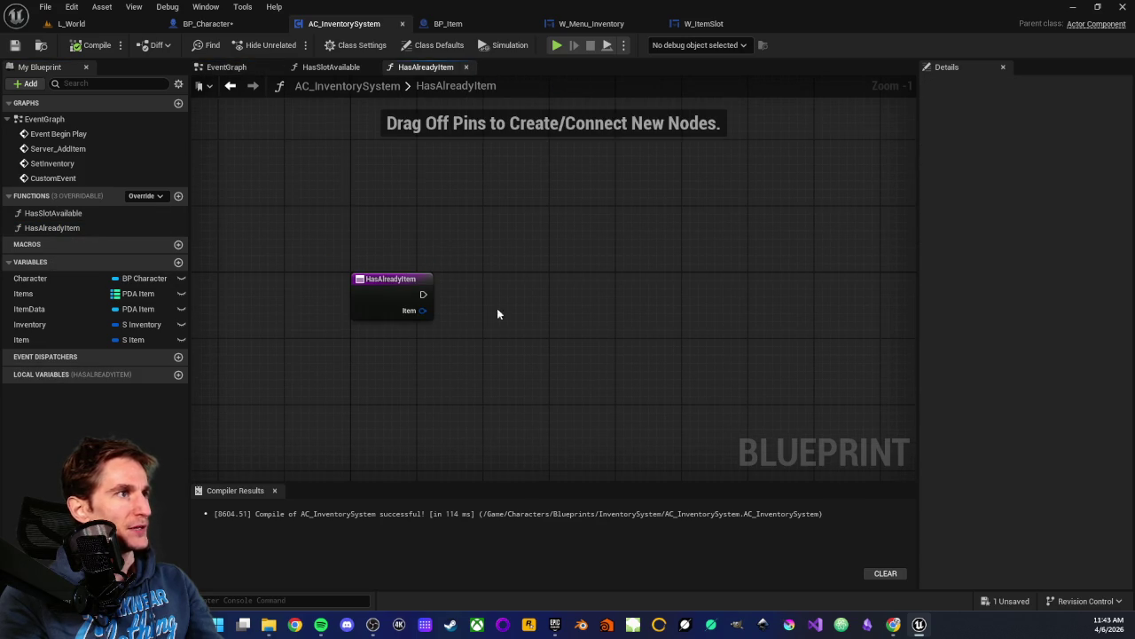
{"action": "left_click", "coordinate": [399, 289]}
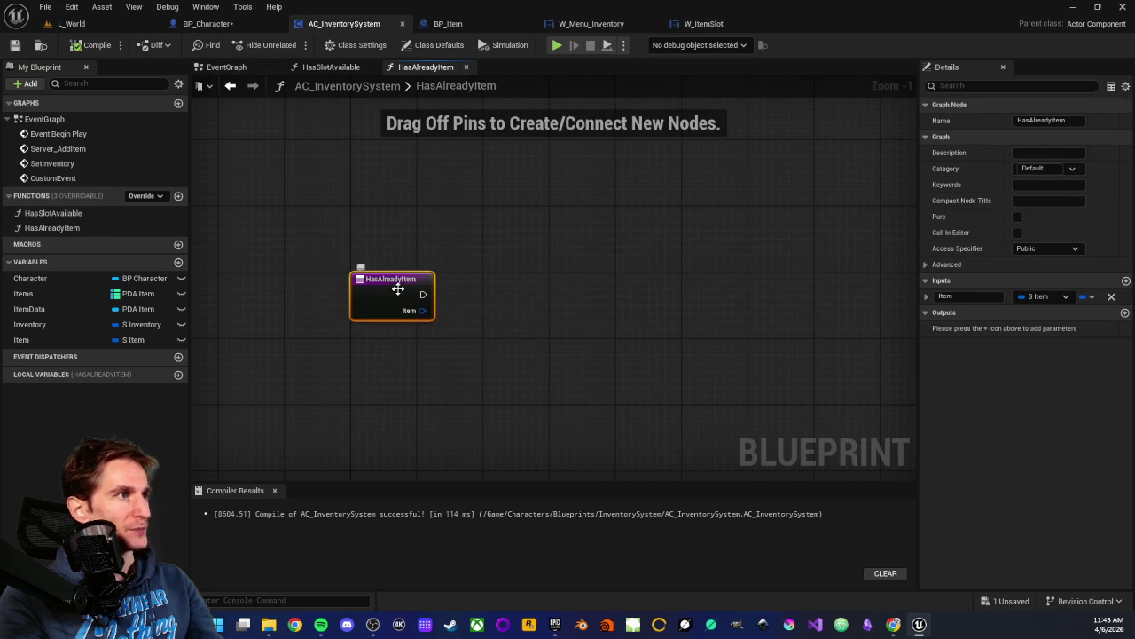
- Check the Item input's type list, leaving it as S Item, and deselect the entry node
{"action": "left_click", "coordinate": [1052, 300]}
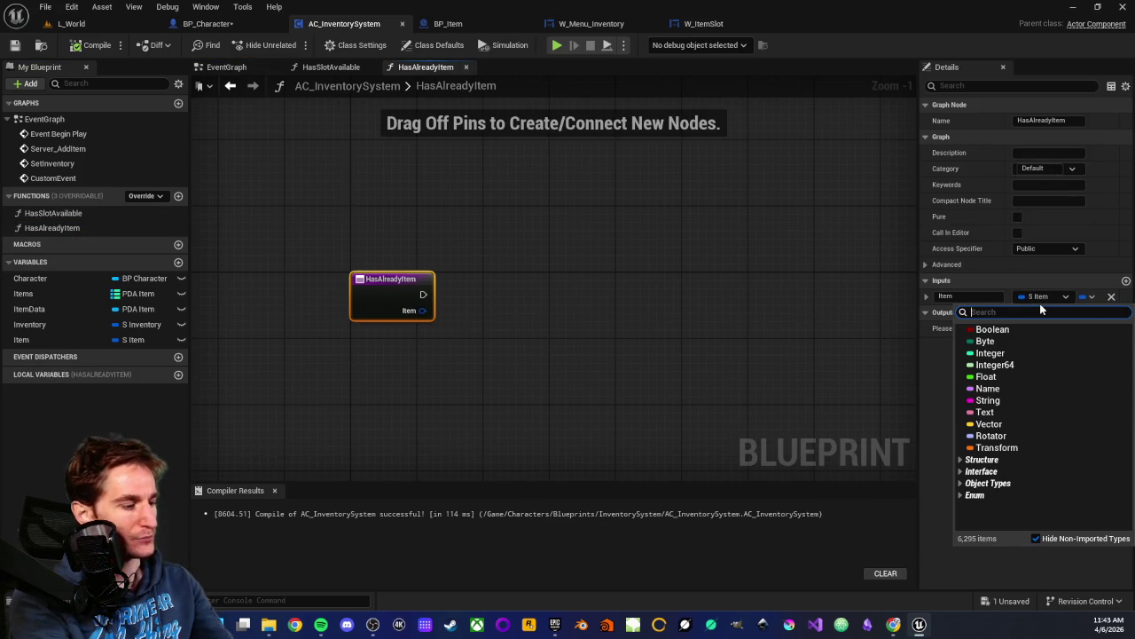
{"action": "type", "text": "p"}
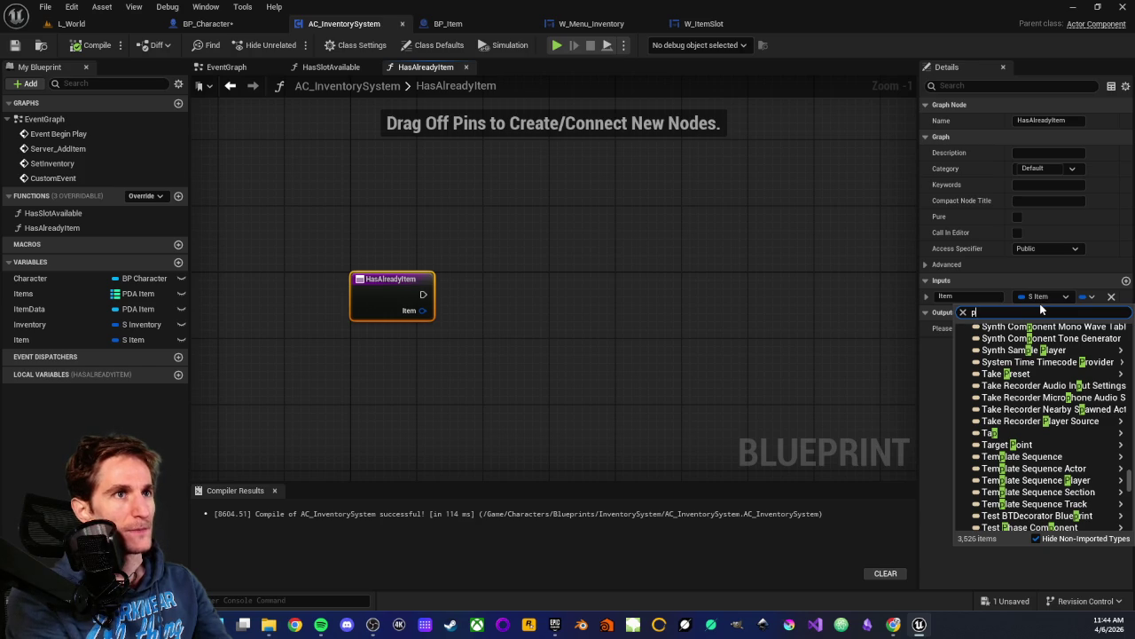
{"action": "key", "text": "BackSpace"}
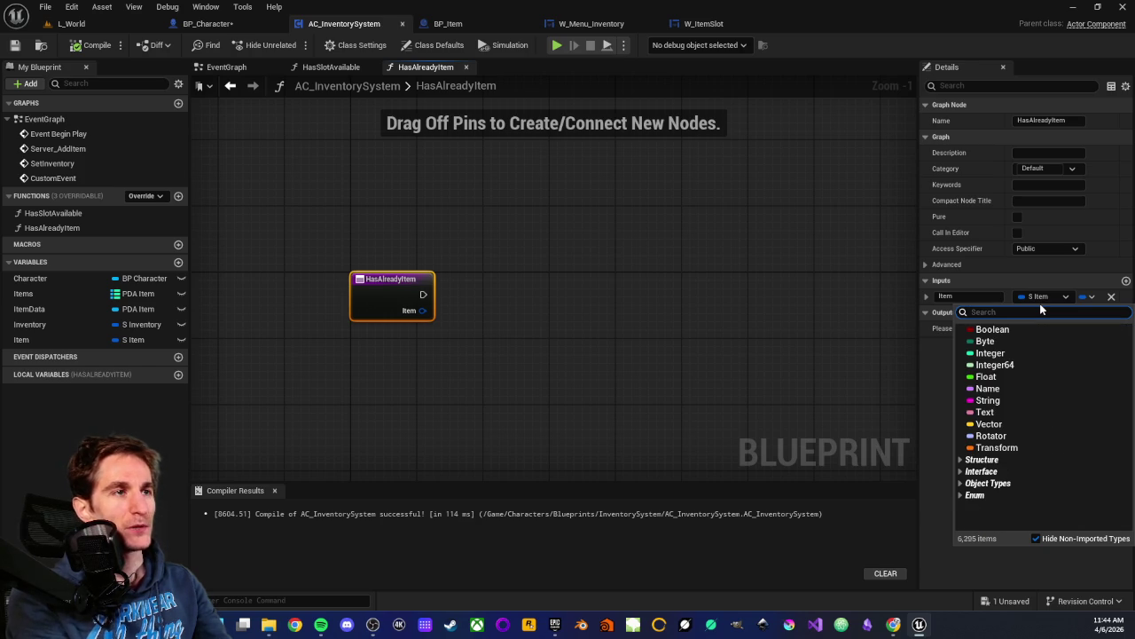
{"action": "left_click", "coordinate": [815, 348]}
{"action": "left_click", "coordinate": [816, 353]}
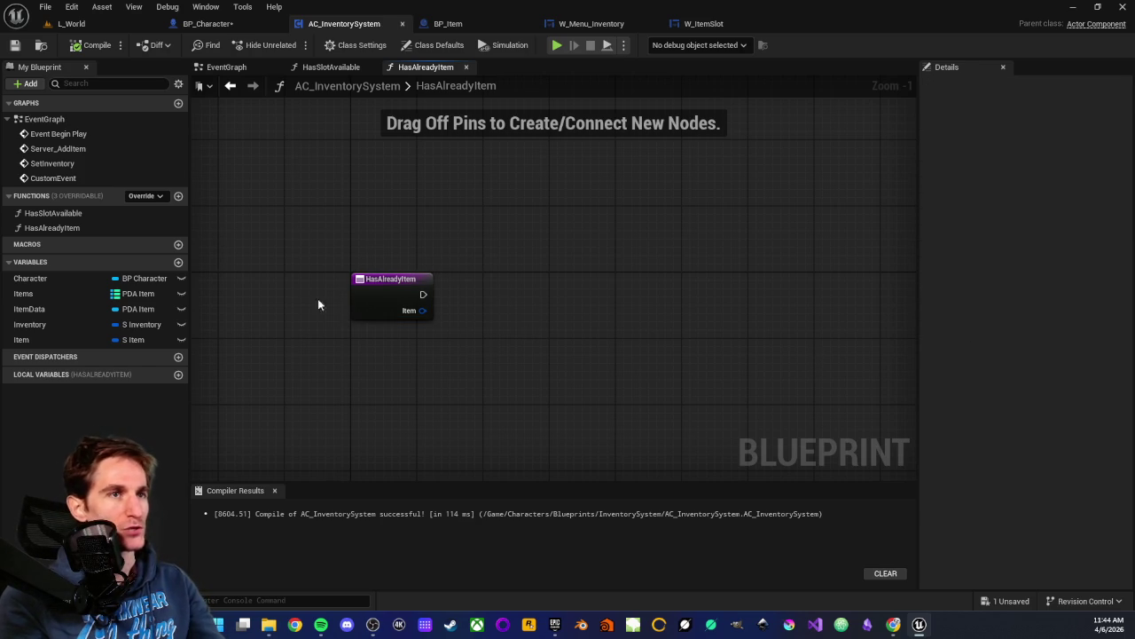
{"action": "scroll", "coordinate": [365, 311], "scroll_direction": "up", "scroll_amount": 1}
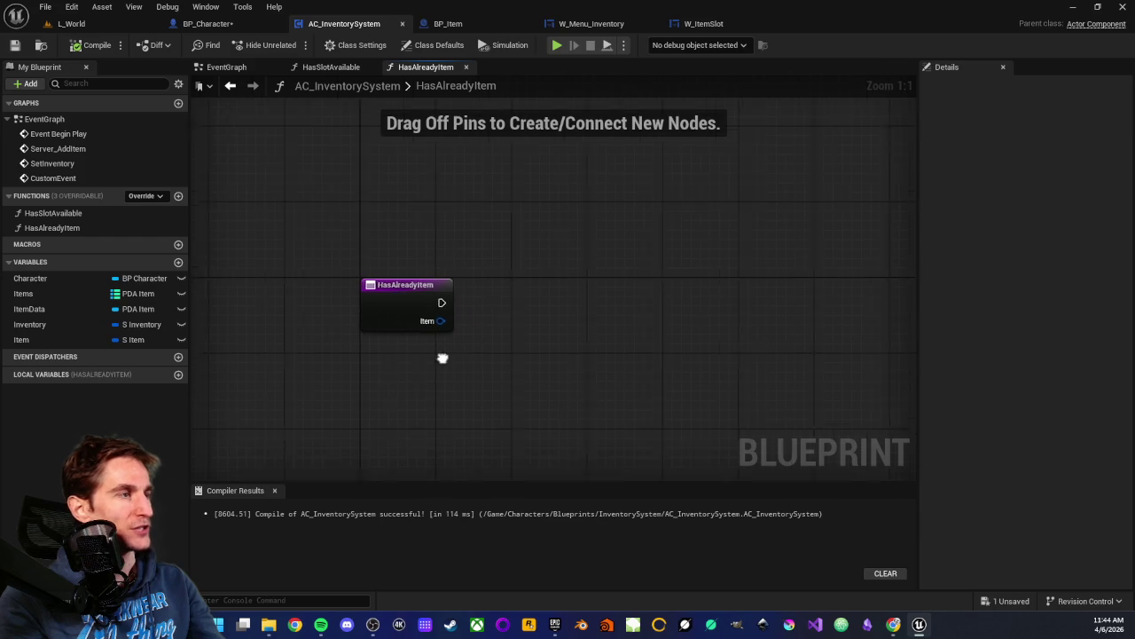
{"action": "mouse_move", "coordinate": [275, 226]}
{"action": "left_mouse_down"}
{"action": "mouse_move", "coordinate": [424, 355]}
{"action": "mouse_move", "coordinate": [274, 218]}
{"action": "mouse_move", "coordinate": [411, 353]}
{"action": "left_mouse_up"}
{"action": "left_click", "coordinate": [411, 353]}
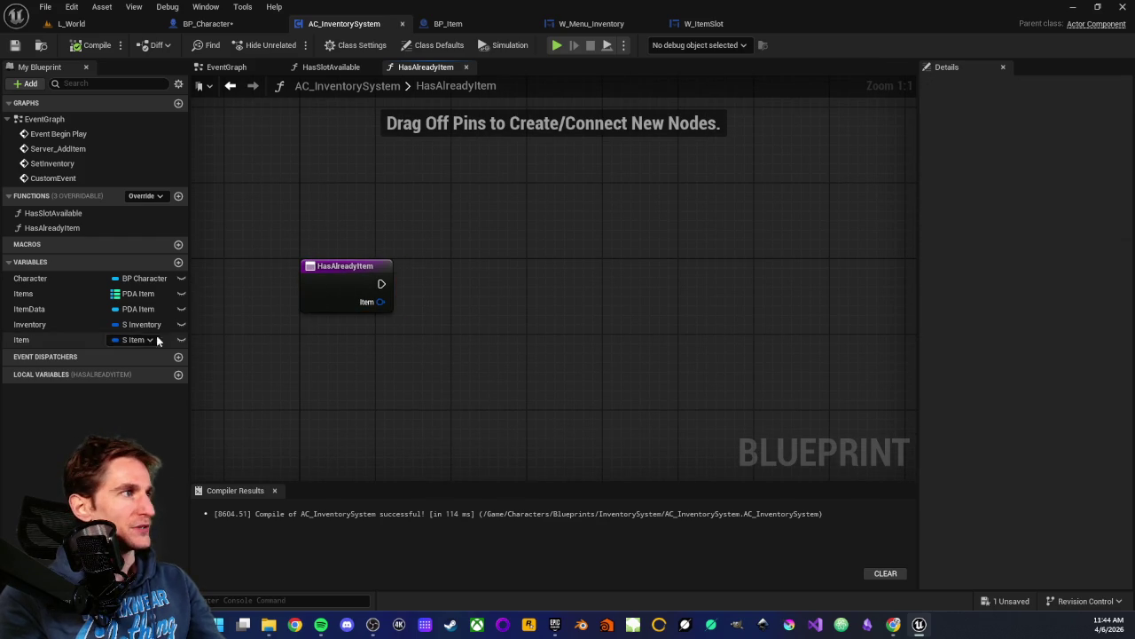
- Get Inventory, break it to expose only Items Data, and search 'find' off that array
{"action": "mouse_move", "coordinate": [42, 325]}
{"action": "left_mouse_down"}
{"action": "mouse_move", "coordinate": [329, 369]}
{"action": "mouse_move", "coordinate": [454, 381]}
{"action": "mouse_move", "coordinate": [448, 370]}
{"action": "mouse_move", "coordinate": [469, 371]}
{"action": "left_mouse_up"}
{"action": "left_click", "coordinate": [346, 392]}
{"action": "left_click", "coordinate": [497, 253]}
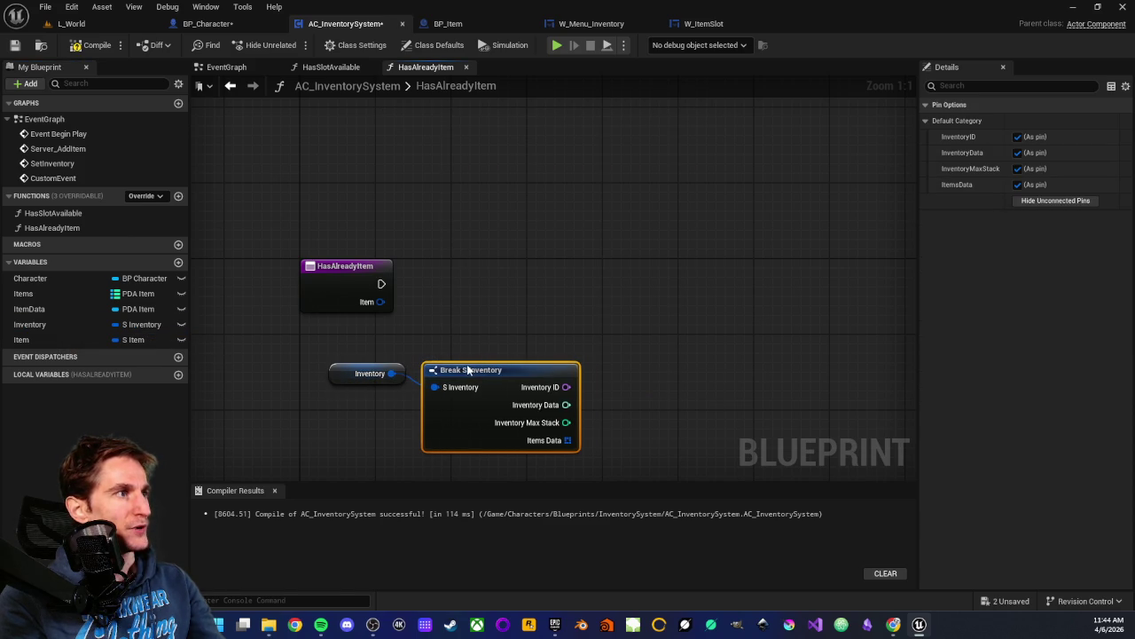
{"action": "left_click", "coordinate": [1055, 200]}
{"action": "left_click", "coordinate": [1018, 185]}
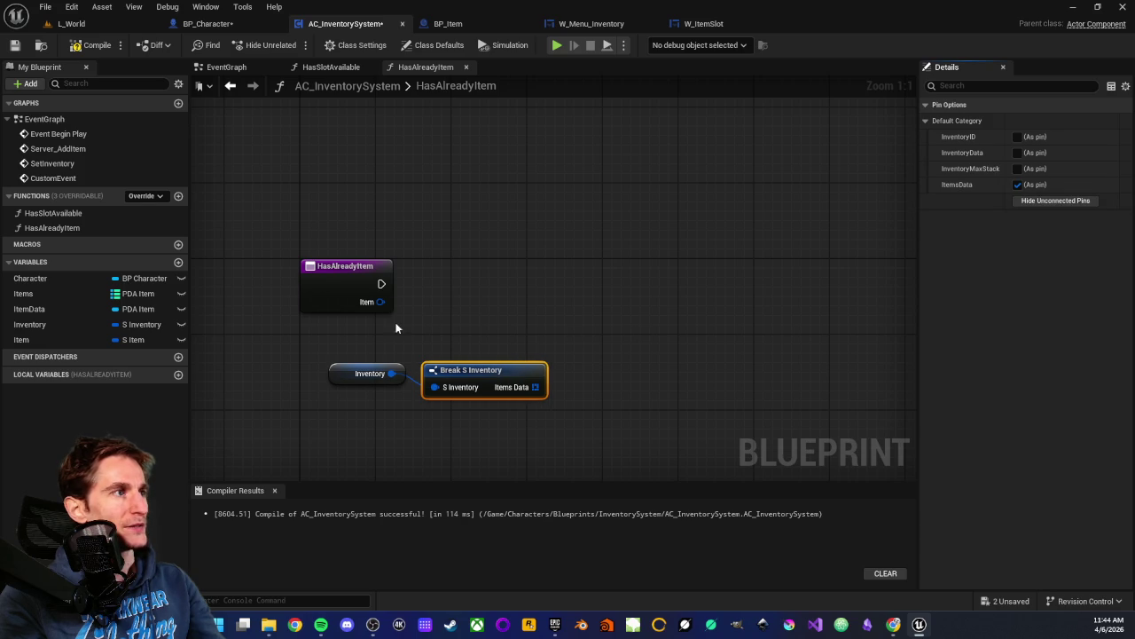
{"action": "left_click_drag", "start_coordinate": [535, 386], "coordinate": [621, 357]}
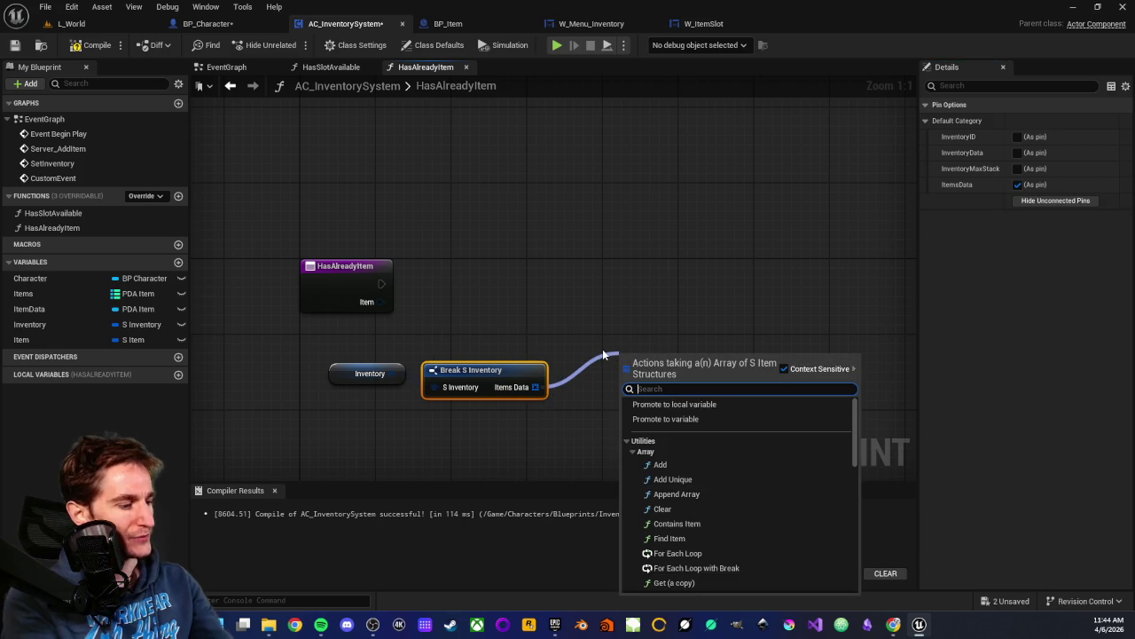
{"action": "type", "text": "find"}
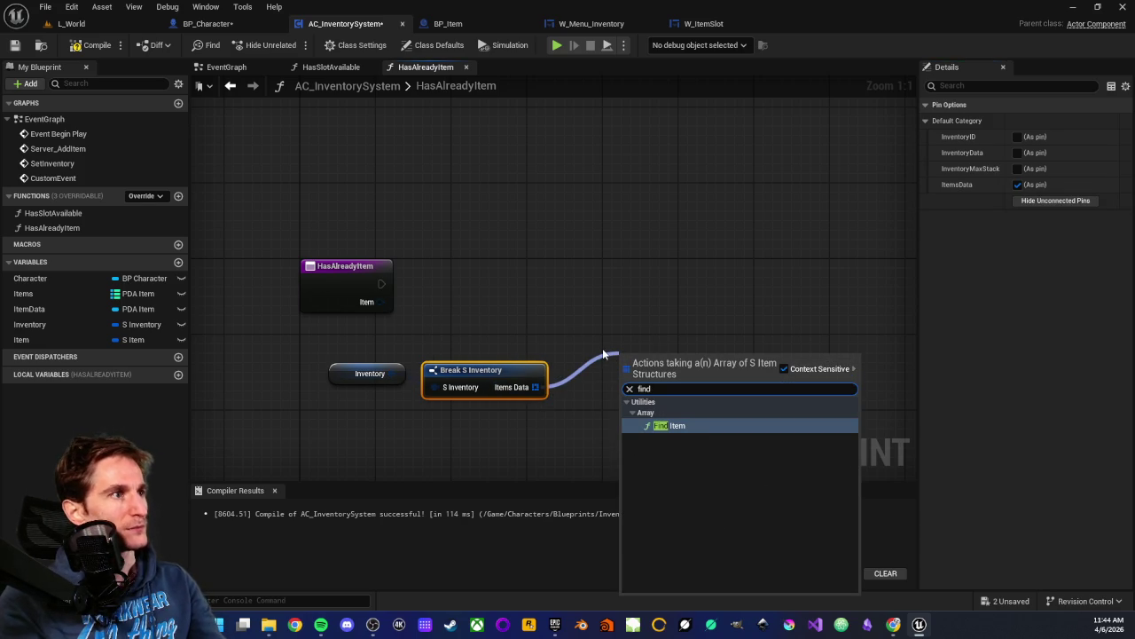
- Add a Find node on Items Data, wire the Item input into it, and add a reroute point
{"action": "left_click", "coordinate": [661, 426]}
{"action": "left_click_drag", "start_coordinate": [666, 383], "coordinate": [648, 346]}
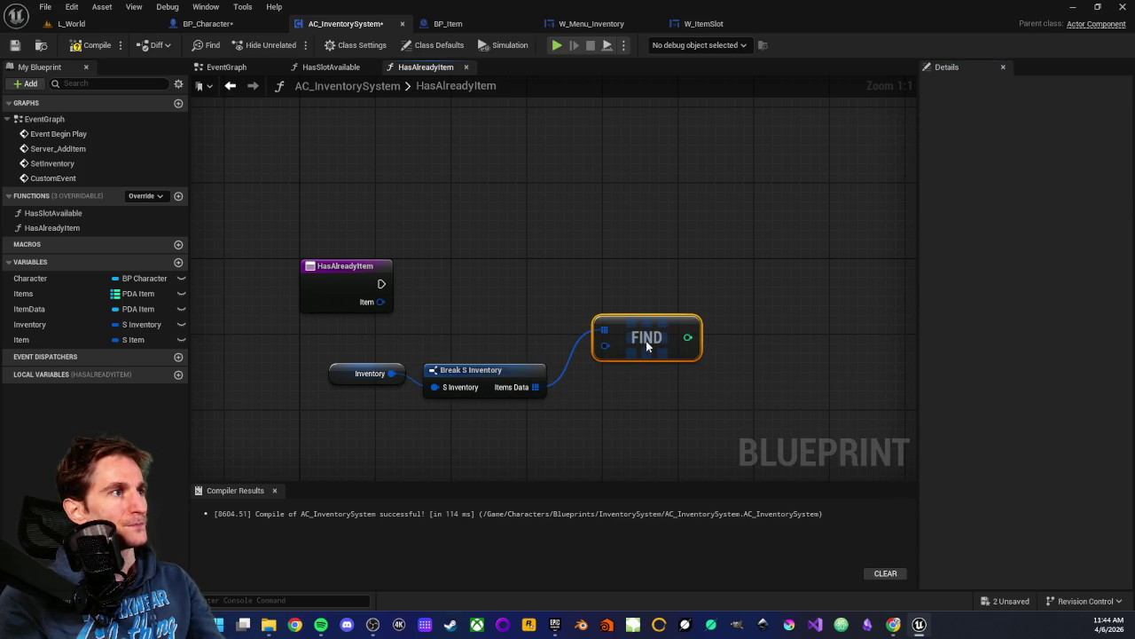
{"action": "left_click_drag", "start_coordinate": [379, 302], "coordinate": [604, 345]}
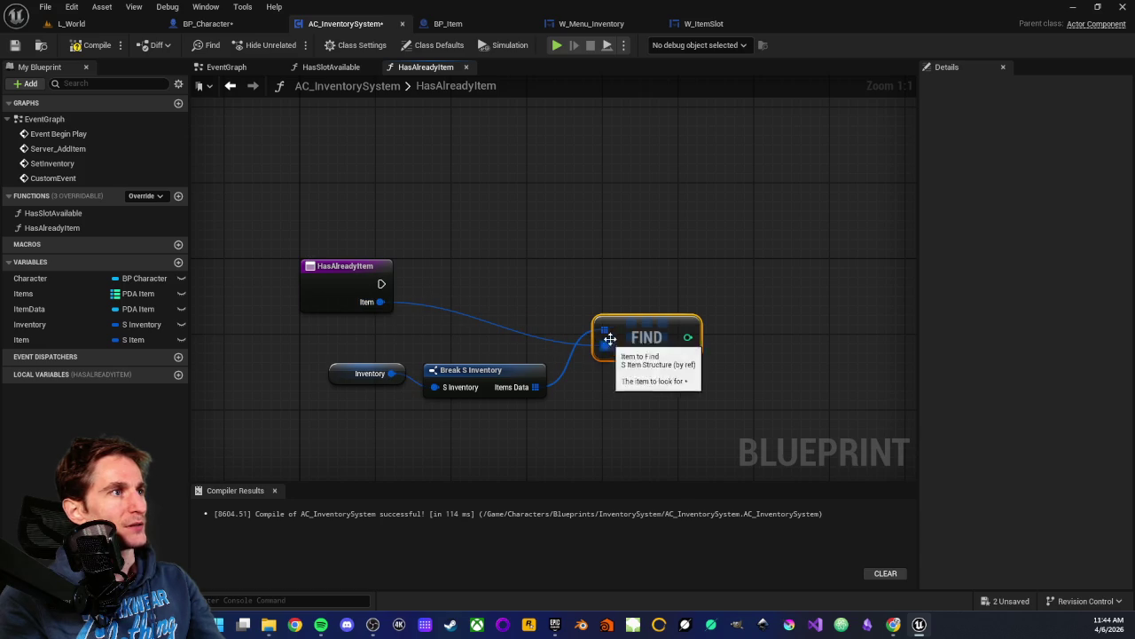
{"action": "mouse_move", "coordinate": [350, 353]}
{"action": "left_mouse_down"}
{"action": "mouse_move", "coordinate": [543, 399]}
{"action": "mouse_move", "coordinate": [628, 333]}
{"action": "mouse_move", "coordinate": [714, 337]}
{"action": "left_mouse_up"}
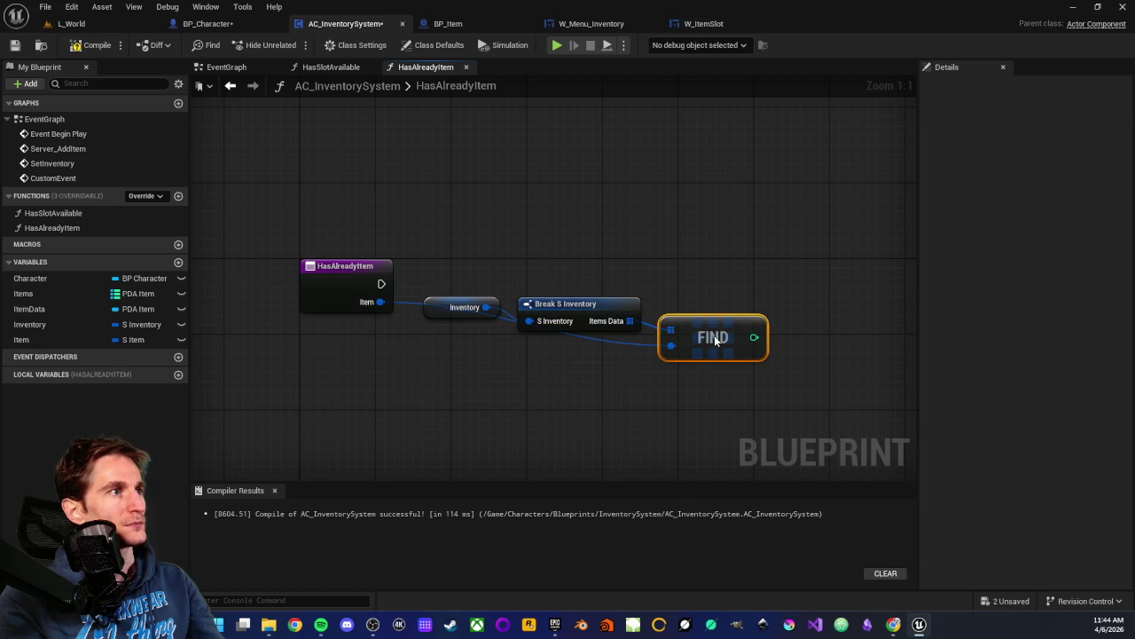
{"action": "double_click", "coordinate": [615, 343]}
{"action": "mouse_move", "coordinate": [601, 347]}
{"action": "left_mouse_down"}
{"action": "mouse_move", "coordinate": [421, 346]}
{"action": "mouse_move", "coordinate": [428, 355]}
{"action": "left_mouse_up"}
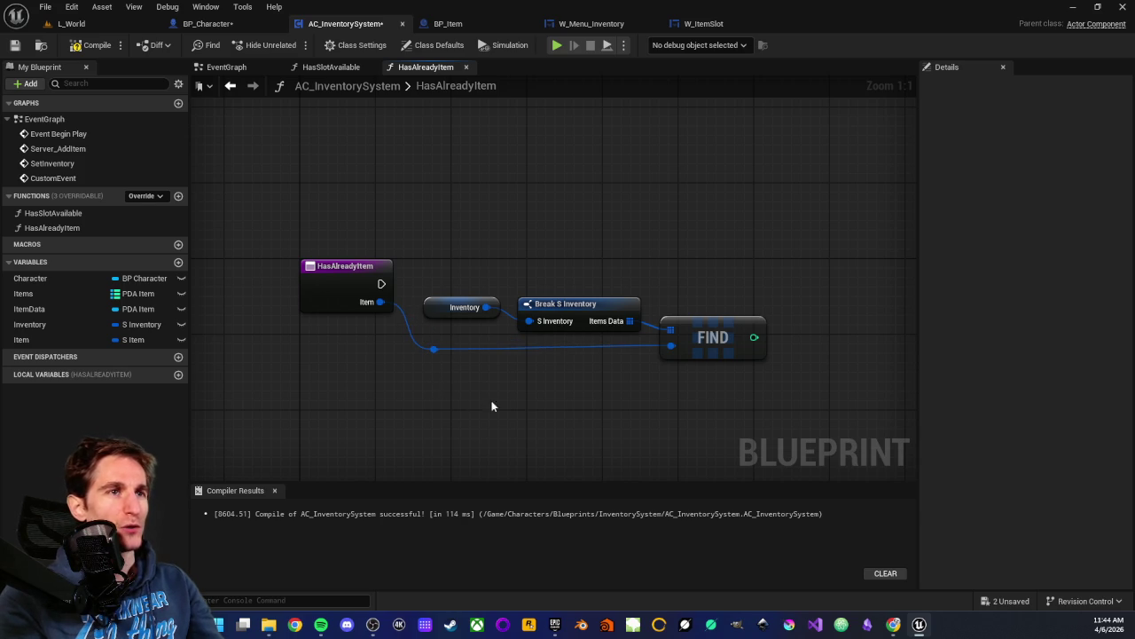
- Reframe the view around the FIND, Break and Inventory nodes
{"action": "mouse_move", "coordinate": [651, 266]}
{"action": "left_mouse_down"}
{"action": "mouse_move", "coordinate": [689, 396]}
{"action": "mouse_move", "coordinate": [613, 395]}
{"action": "mouse_move", "coordinate": [591, 352]}
{"action": "left_mouse_up"}
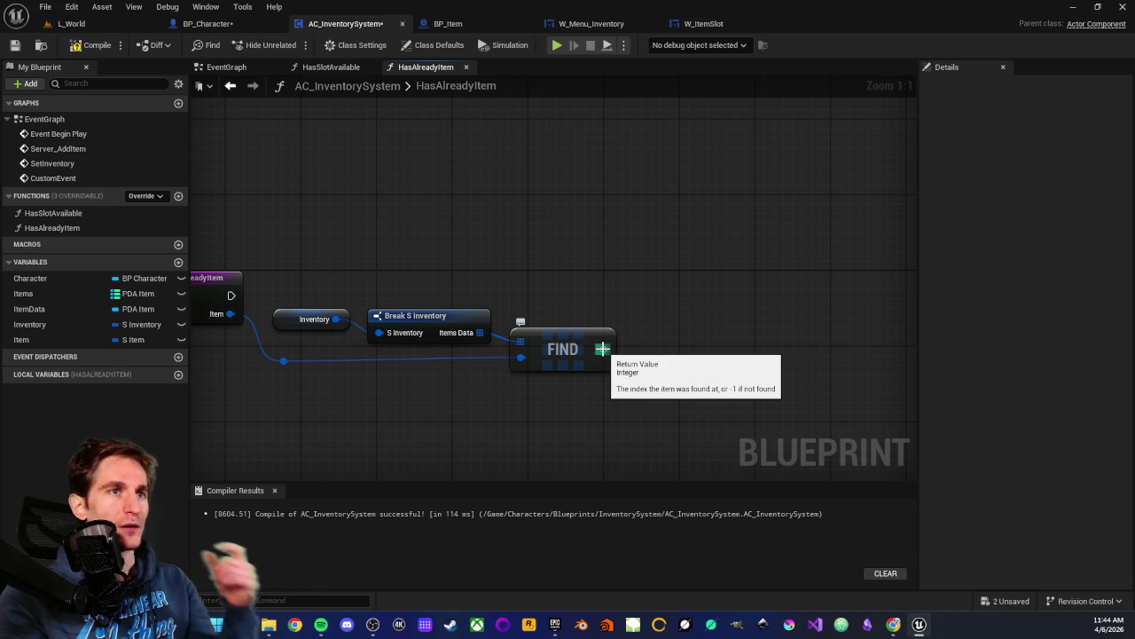
{"action": "left_click_drag", "start_coordinate": [643, 374], "coordinate": [637, 372]}
{"action": "scroll", "coordinate": [537, 348], "scroll_direction": "down", "scroll_amount": 1}
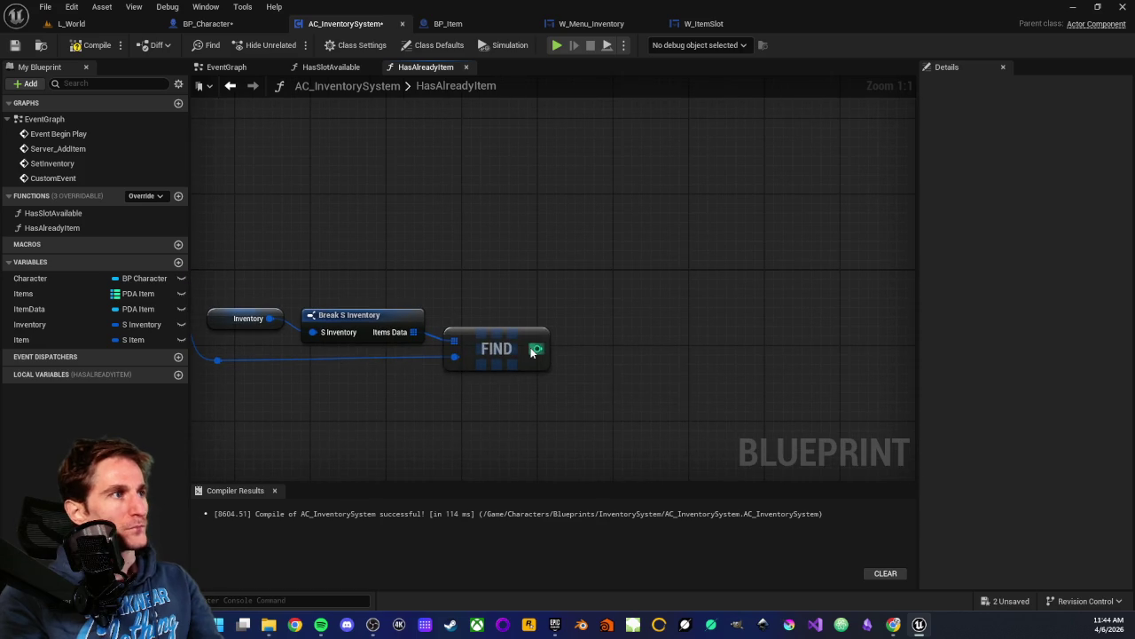
{"action": "scroll", "coordinate": [519, 347], "scroll_direction": "down", "scroll_amount": 1}
{"action": "left_click_drag", "start_coordinate": [298, 251], "coordinate": [712, 379]}
{"action": "scroll", "coordinate": [604, 389], "scroll_direction": "up", "scroll_amount": 2}
{"action": "mouse_move", "coordinate": [604, 389]}
{"action": "left_mouse_down"}
{"action": "mouse_move", "coordinate": [706, 391]}
{"action": "mouse_move", "coordinate": [590, 393]}
{"action": "mouse_move", "coordinate": [505, 413]}
{"action": "left_mouse_up"}
{"action": "left_click", "coordinate": [706, 391]}
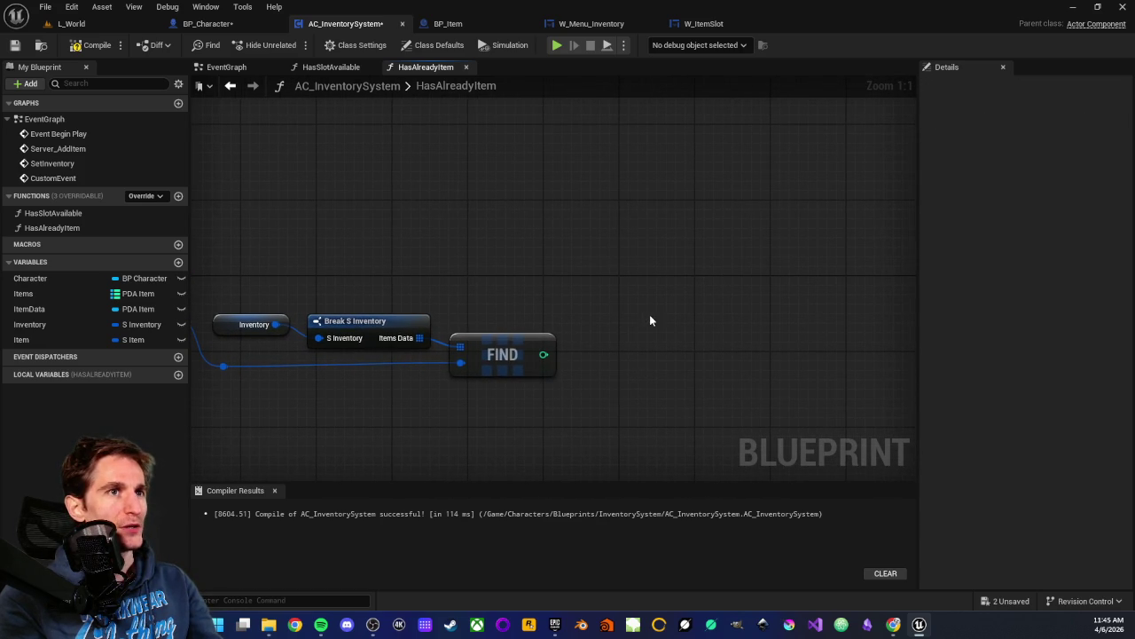
- Compare FIND's returned index against -1 with a Not Equal (!=) node
{"action": "left_click_drag", "start_coordinate": [544, 354], "coordinate": [614, 329]}
{"action": "key", "text": "Escape"}
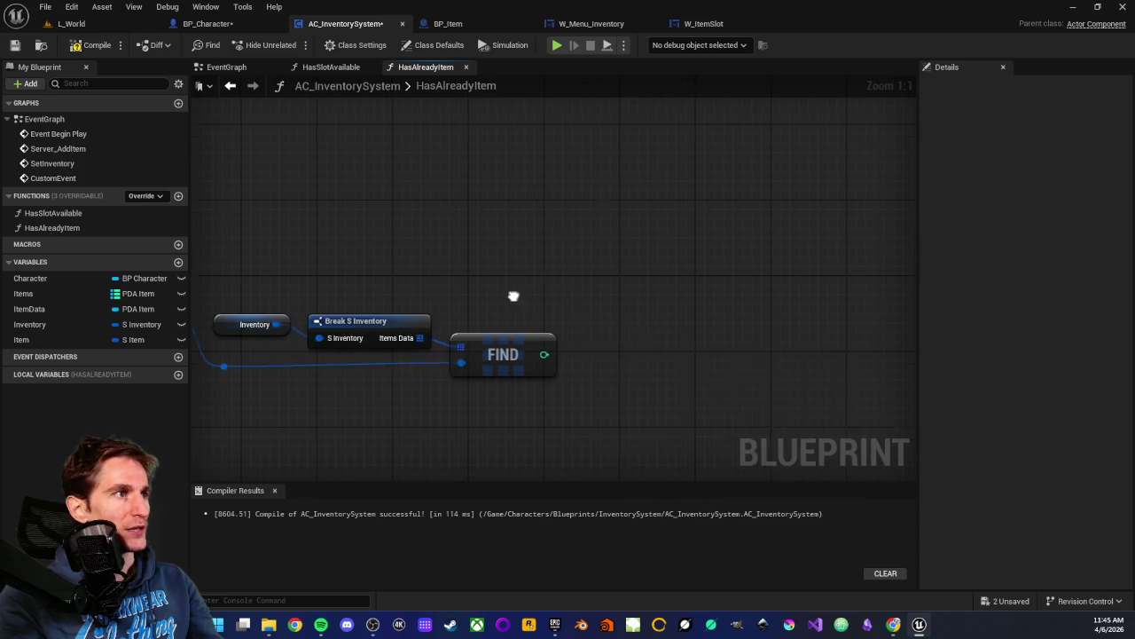
{"action": "key", "text": "Home"}
{"action": "left_click_drag", "start_coordinate": [748, 284], "coordinate": [403, 303]}
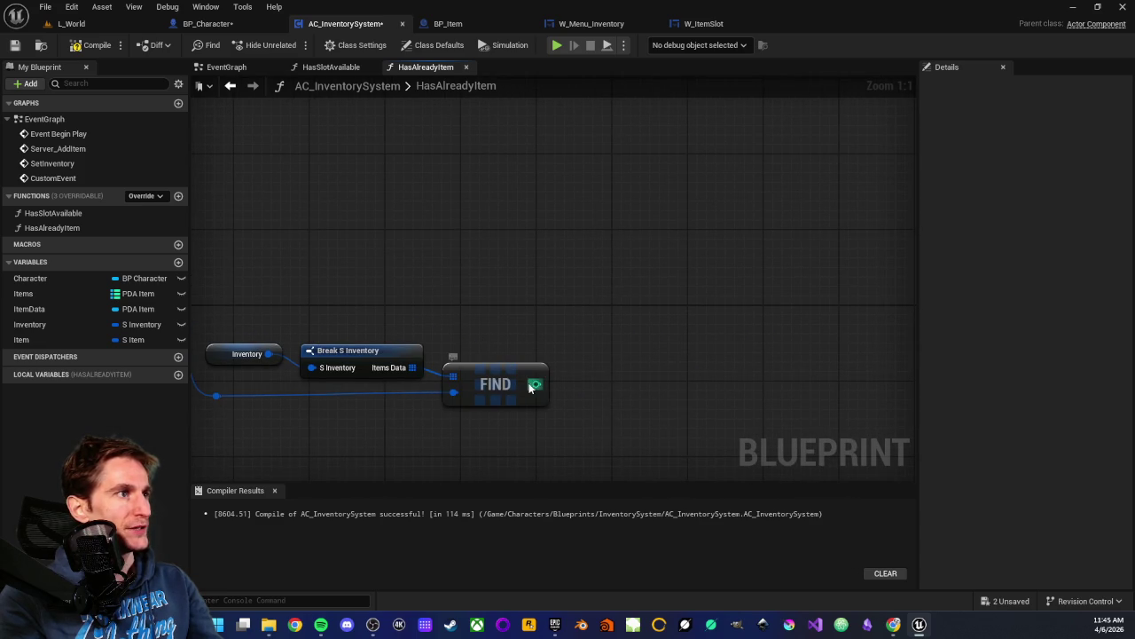
{"action": "left_click_drag", "start_coordinate": [536, 383], "coordinate": [599, 377]}
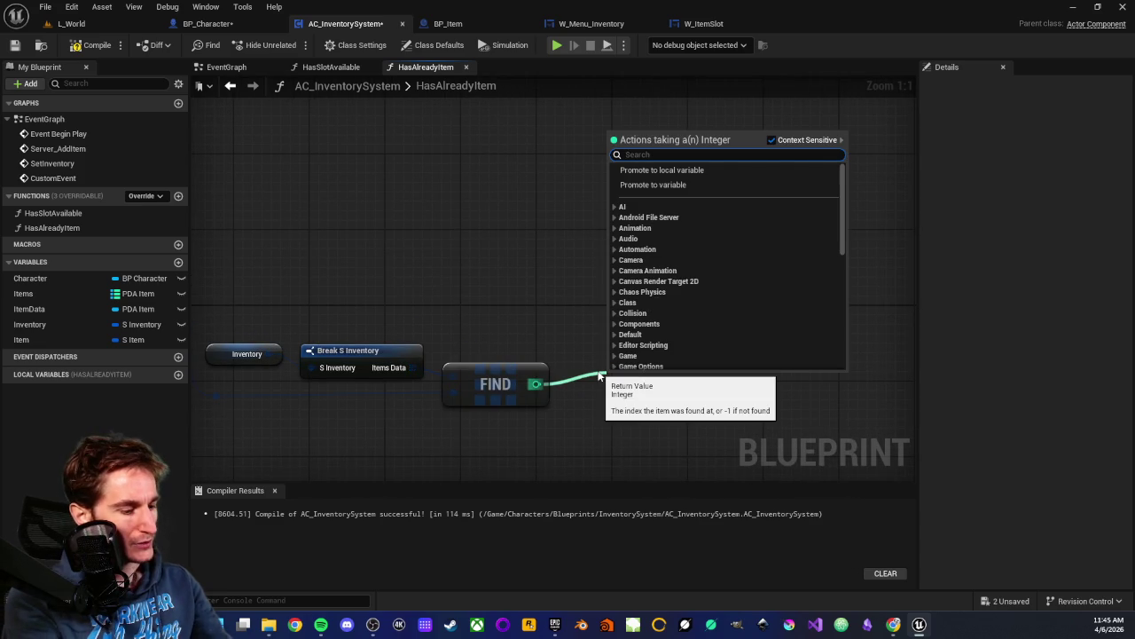
{"action": "type", "text": "!="}
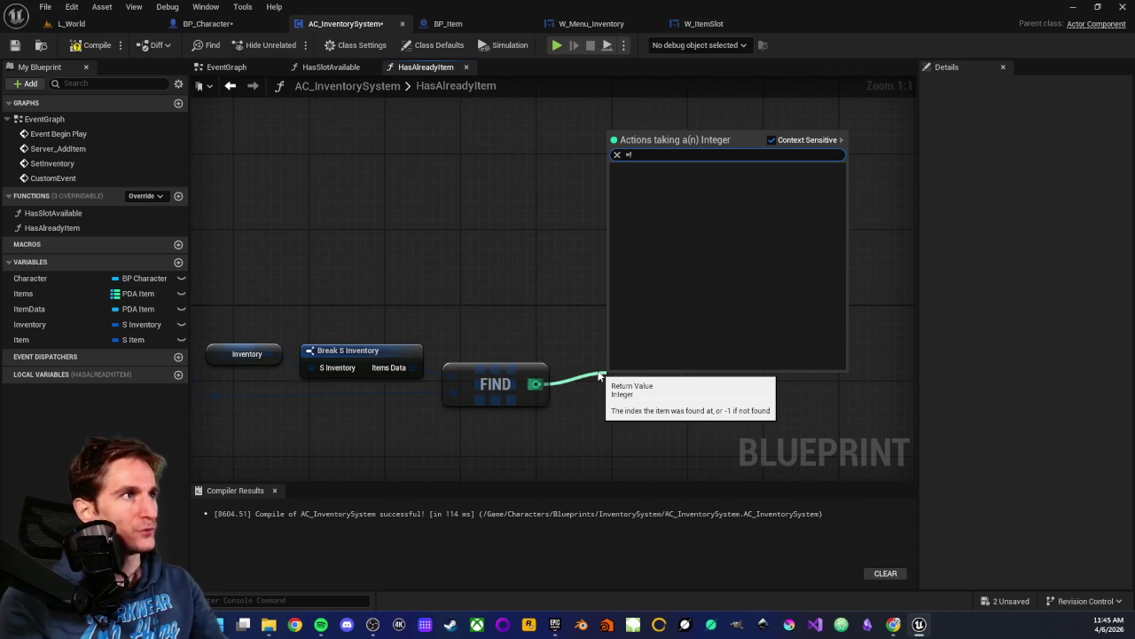
{"action": "key", "text": "BackSpace"}
{"action": "type", "text": "!"}
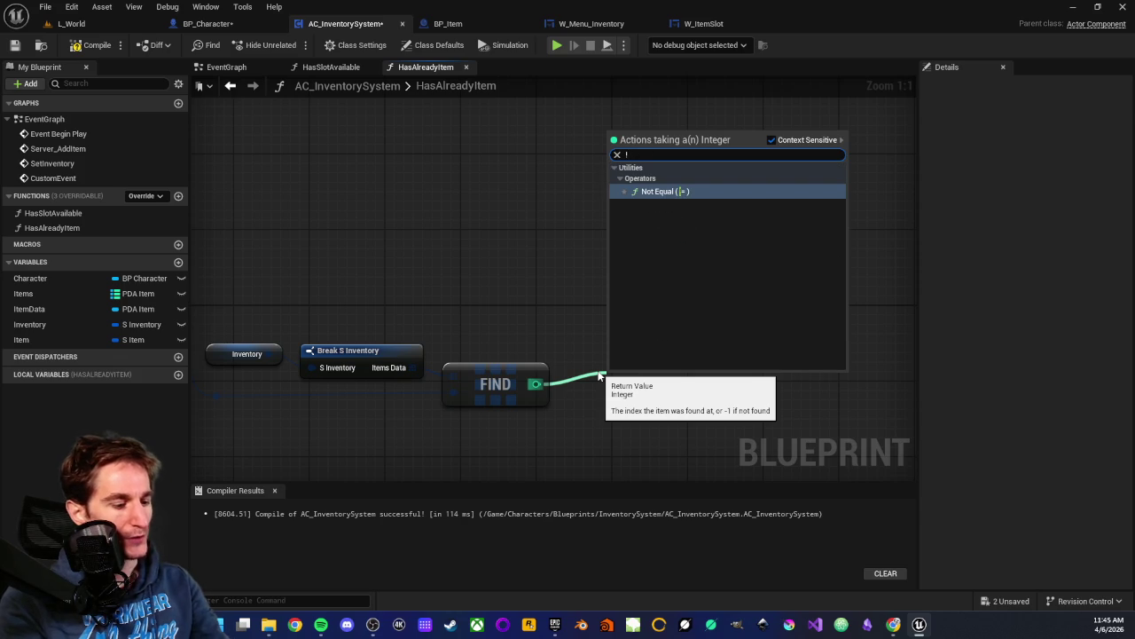
{"action": "type", "text": "="}
{"action": "left_click", "coordinate": [671, 196]}
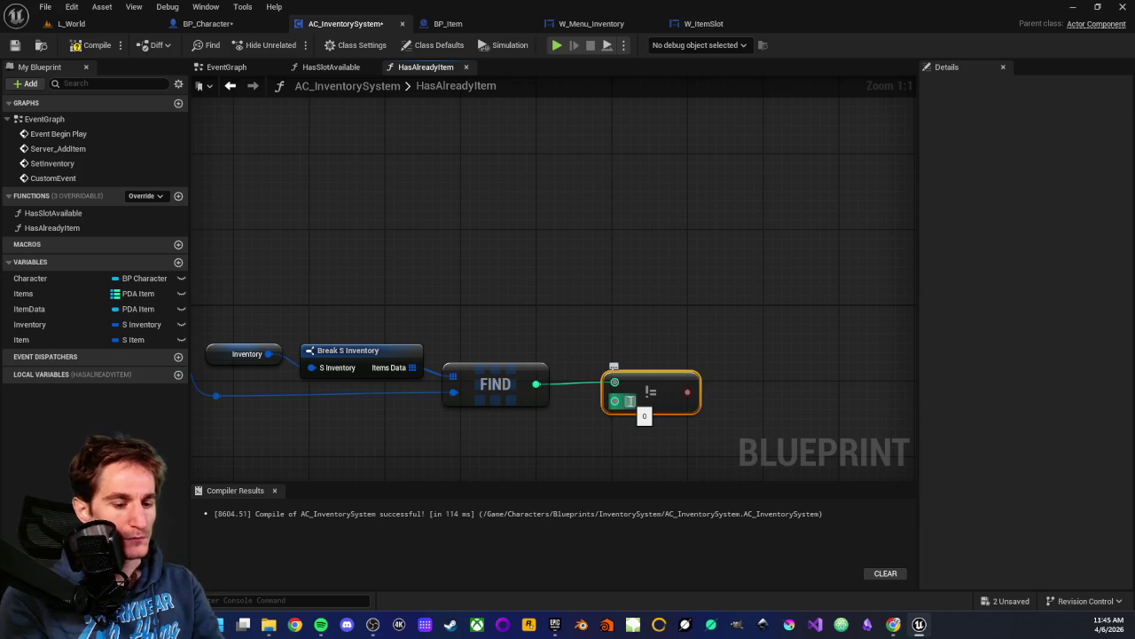
{"action": "type", "text": "-1"}
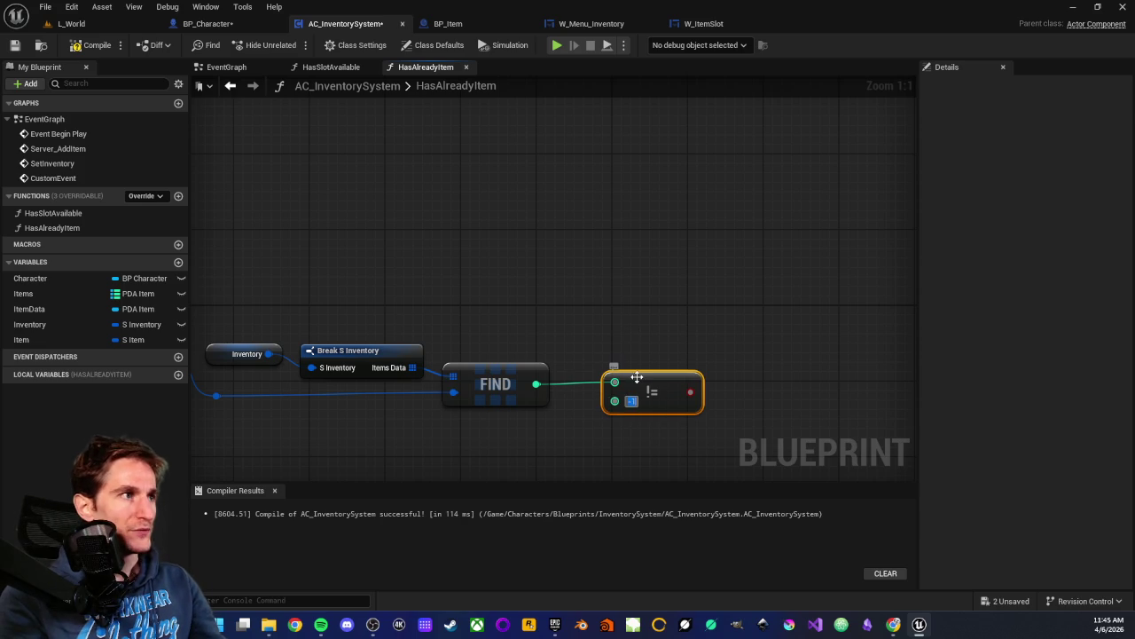
{"action": "mouse_move", "coordinate": [635, 375]}
{"action": "left_mouse_down"}
{"action": "mouse_move", "coordinate": [633, 357]}
{"action": "mouse_move", "coordinate": [599, 331]}
{"action": "left_mouse_up"}
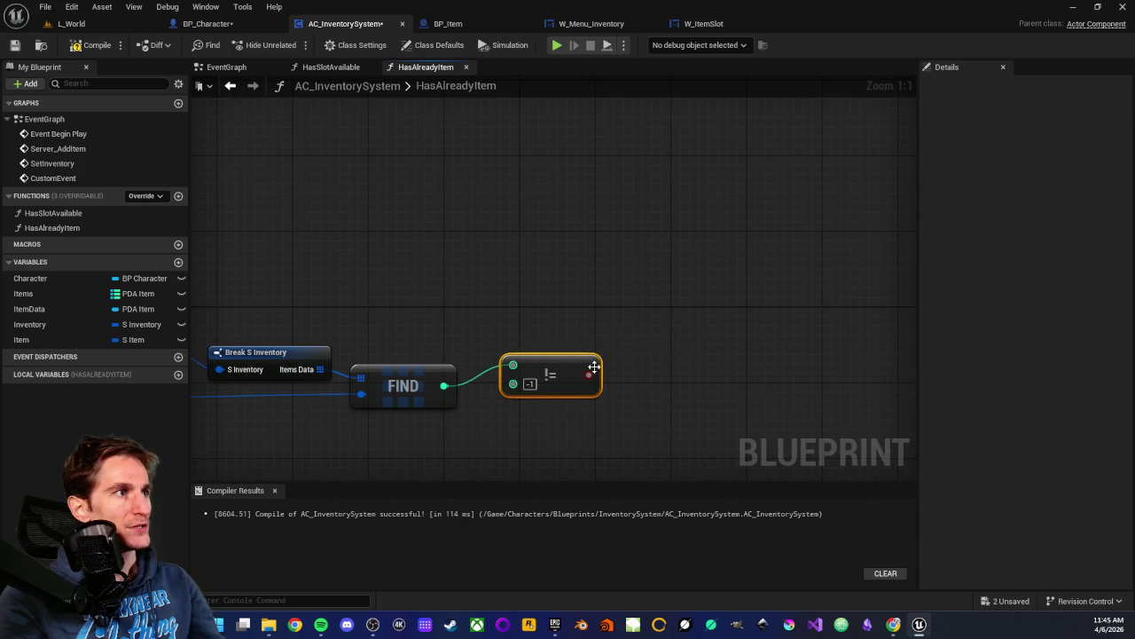
{"action": "scroll", "coordinate": [546, 299], "scroll_direction": "down", "scroll_amount": 1}
{"action": "mouse_move", "coordinate": [380, 335]}
{"action": "left_mouse_down"}
{"action": "mouse_move", "coordinate": [918, 342]}
{"action": "mouse_move", "coordinate": [699, 337]}
{"action": "left_mouse_up"}
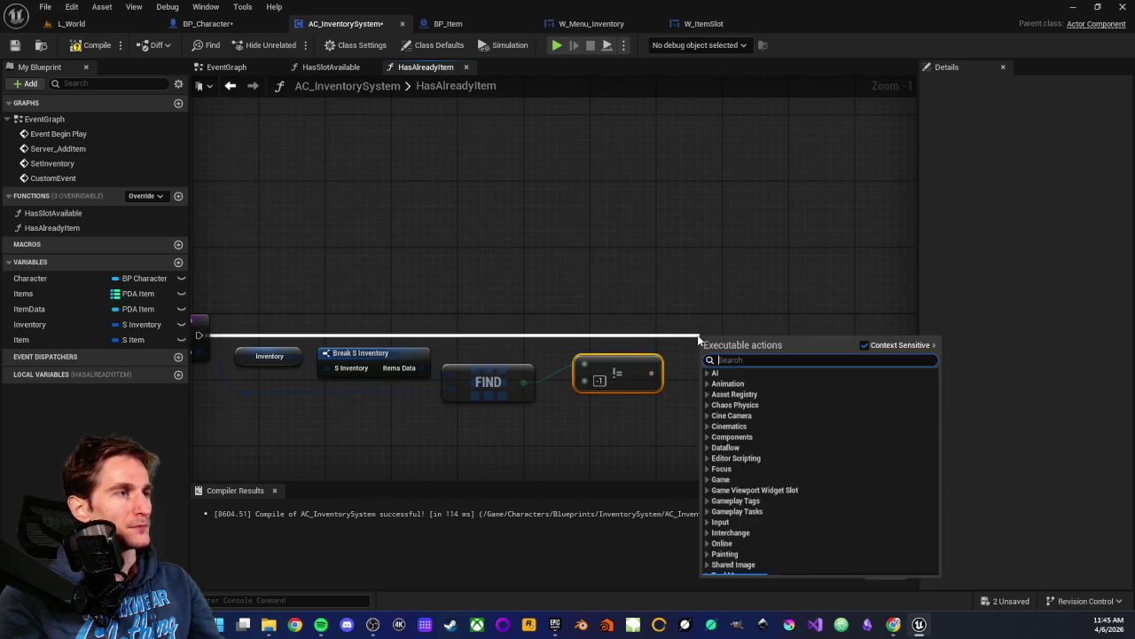
- Add a Return Node that outputs the != result as HasItem
{"action": "type", "text": "return"}
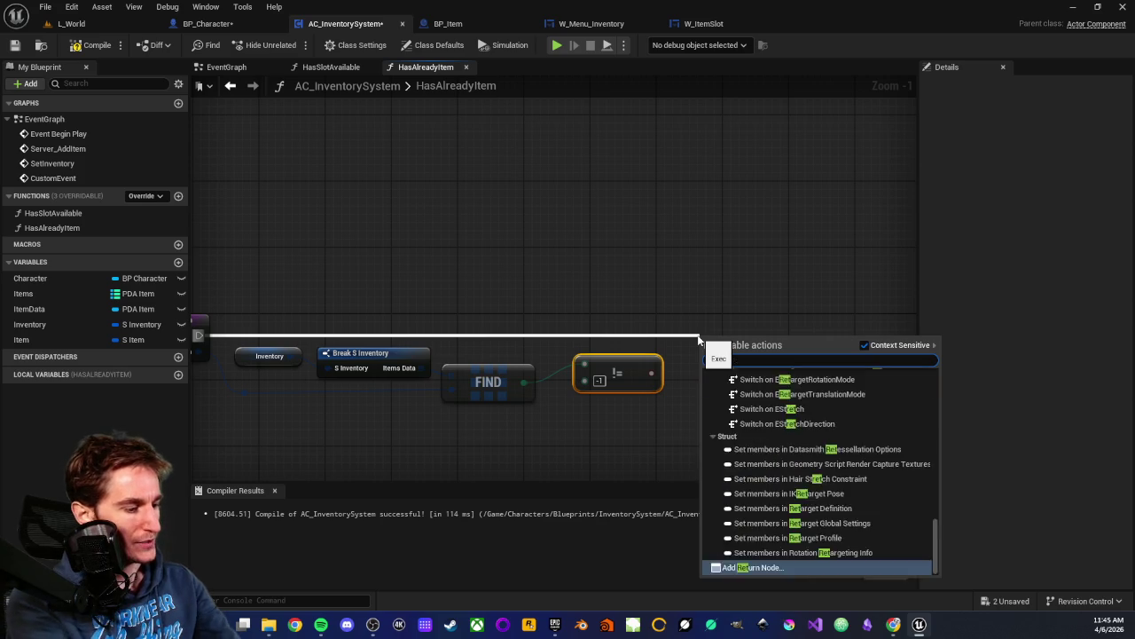
{"action": "key", "text": "Return"}
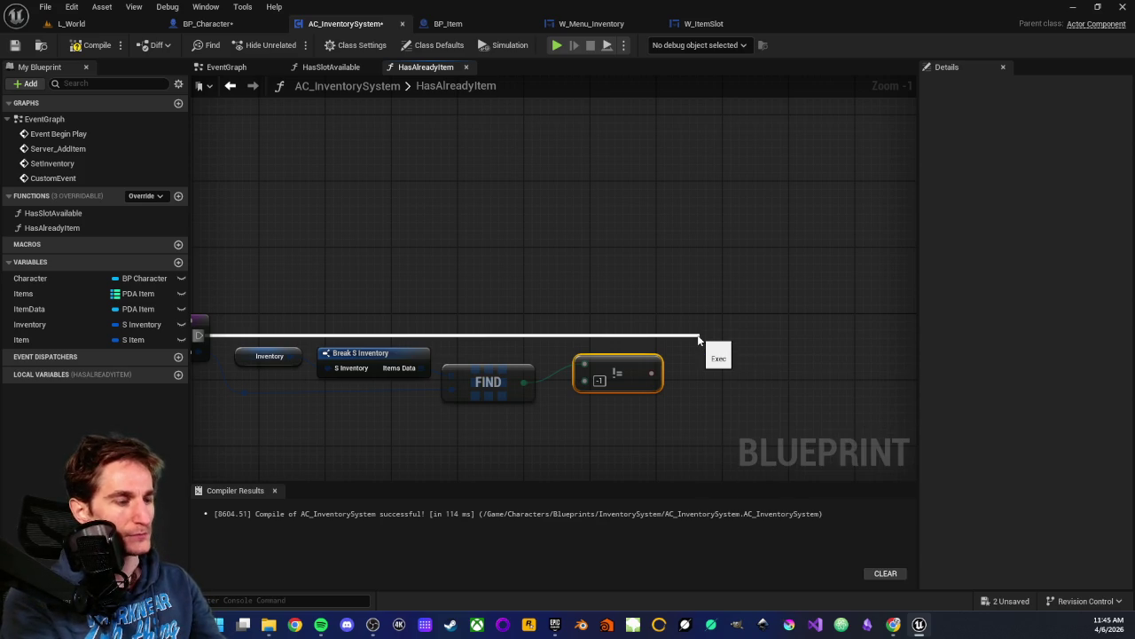
{"action": "mouse_move", "coordinate": [721, 335]}
{"action": "left_mouse_down"}
{"action": "mouse_move", "coordinate": [741, 335]}
{"action": "mouse_move", "coordinate": [728, 320]}
{"action": "left_mouse_up"}
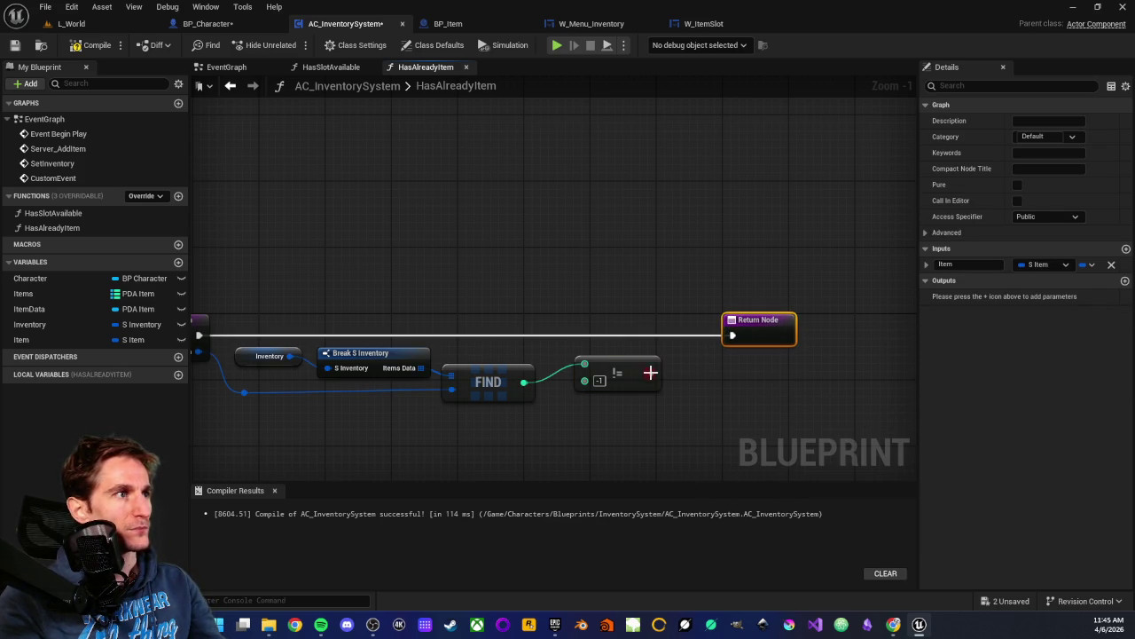
{"action": "left_click_drag", "start_coordinate": [650, 372], "coordinate": [749, 336]}
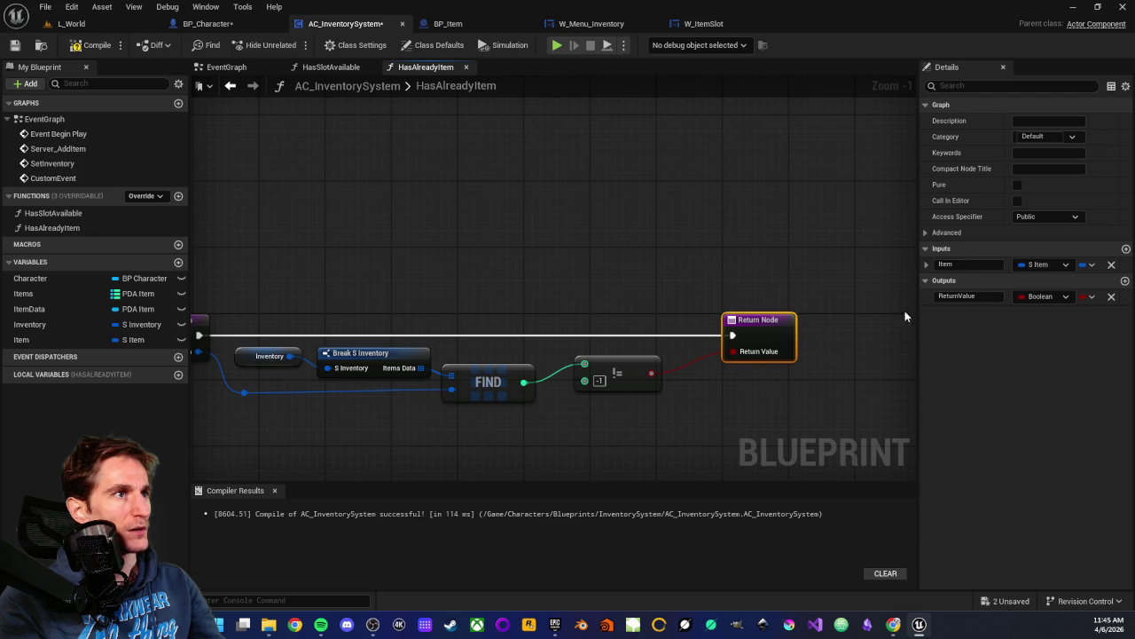
{"action": "left_click", "coordinate": [981, 296]}
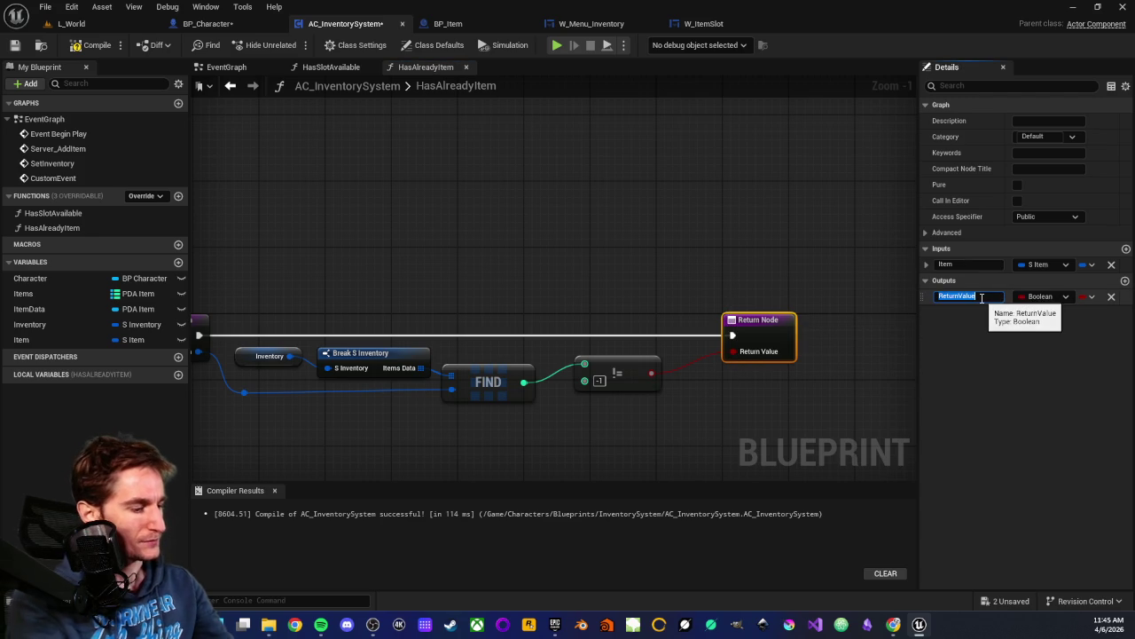
{"action": "type", "text": "HasItem"}
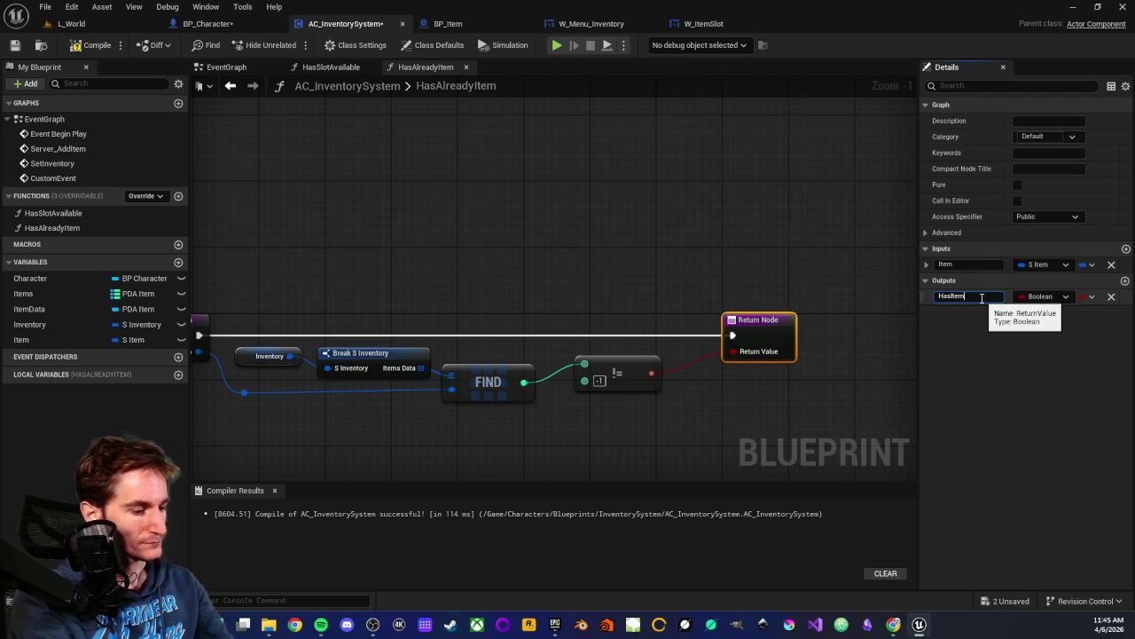
{"action": "key", "text": "Return"}
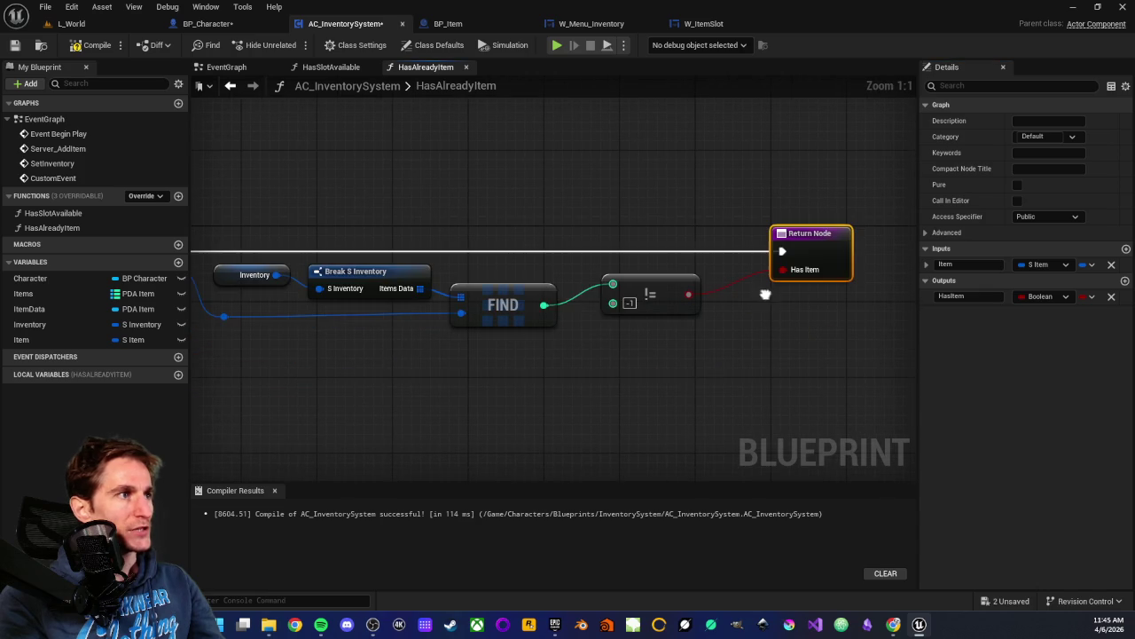
- Return FIND's index as a second output named ItemIndex
{"action": "mouse_move", "coordinate": [544, 305]}
{"action": "left_mouse_down"}
{"action": "mouse_move", "coordinate": [767, 340]}
{"action": "mouse_move", "coordinate": [785, 257]}
{"action": "mouse_move", "coordinate": [801, 271]}
{"action": "left_mouse_up"}
{"action": "left_click", "coordinate": [980, 313]}
{"action": "key", "text": "ctrl+a"}
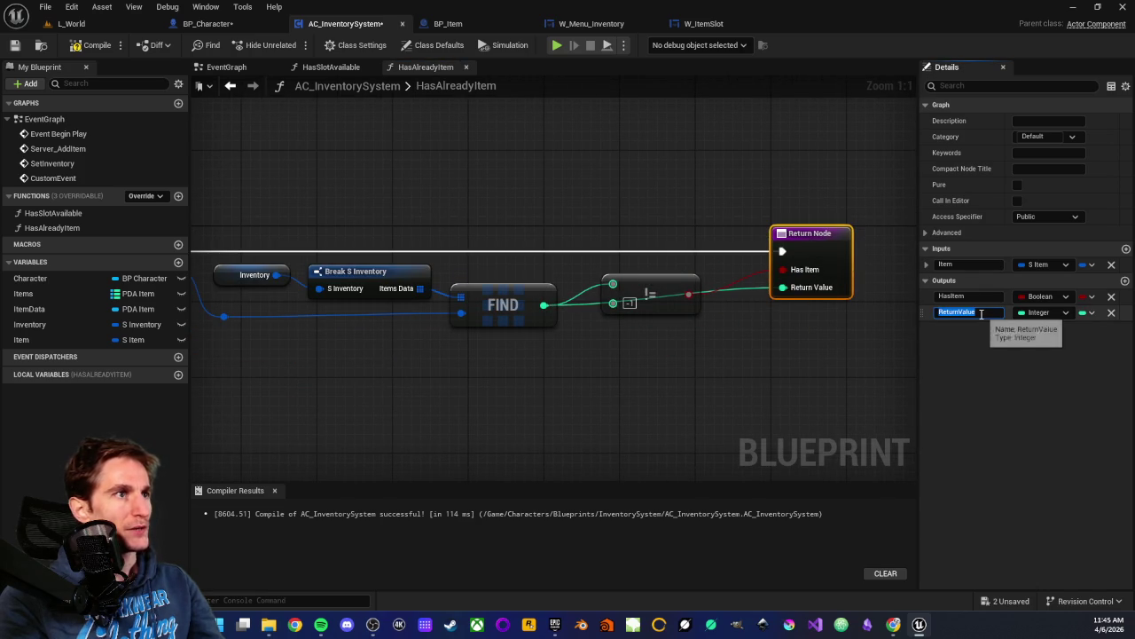
{"action": "type", "text": "ItemIndex"}
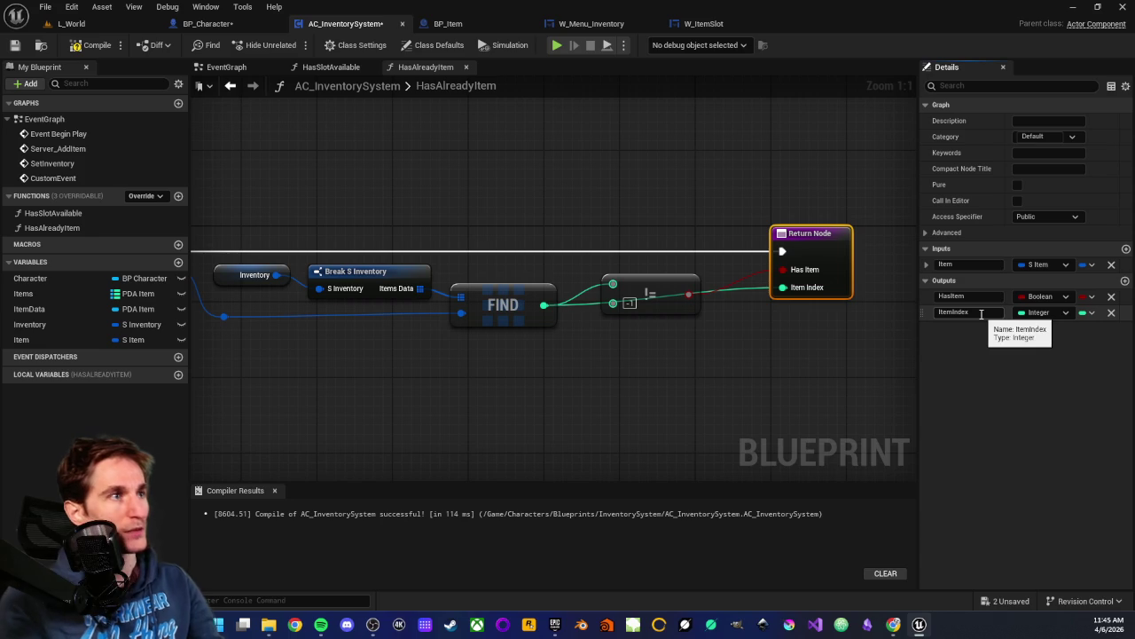
{"action": "key", "text": "Return"}
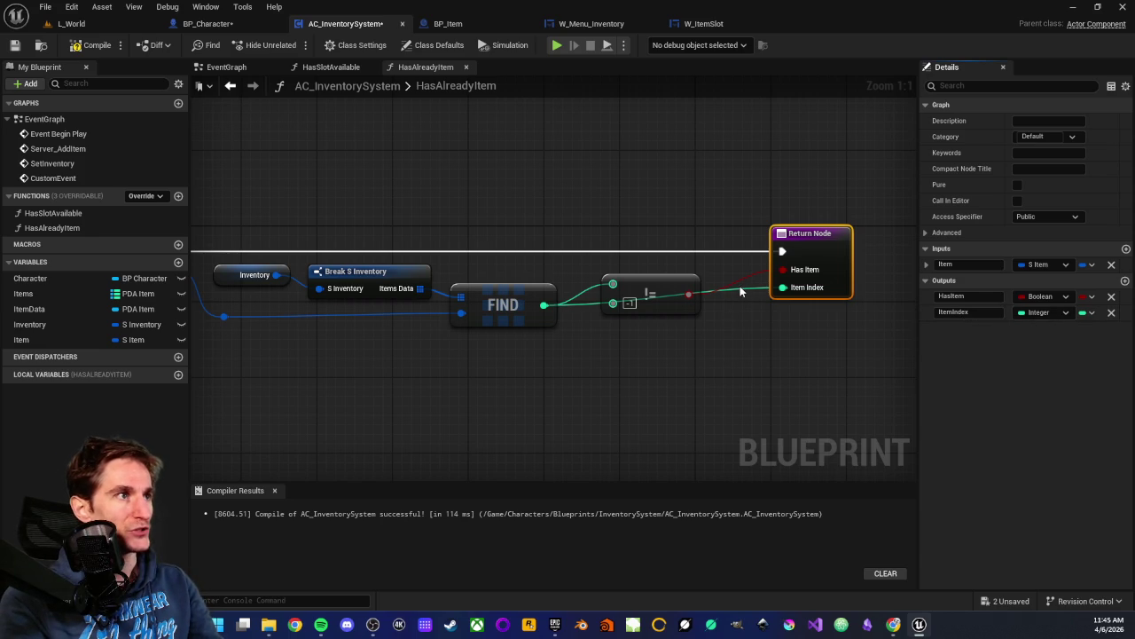
- Add two reroute points on the Item Index wire, then compile and save
{"action": "double_click", "coordinate": [740, 286]}
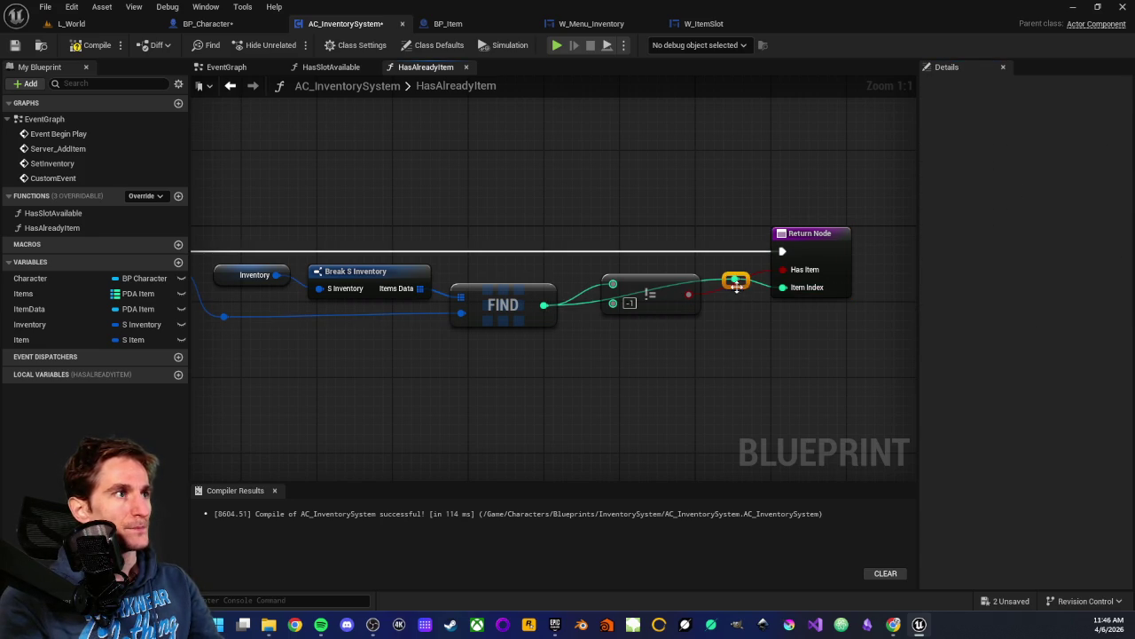
{"action": "mouse_move", "coordinate": [736, 285]}
{"action": "left_mouse_down"}
{"action": "mouse_move", "coordinate": [620, 320]}
{"action": "mouse_move", "coordinate": [619, 344]}
{"action": "left_mouse_up"}
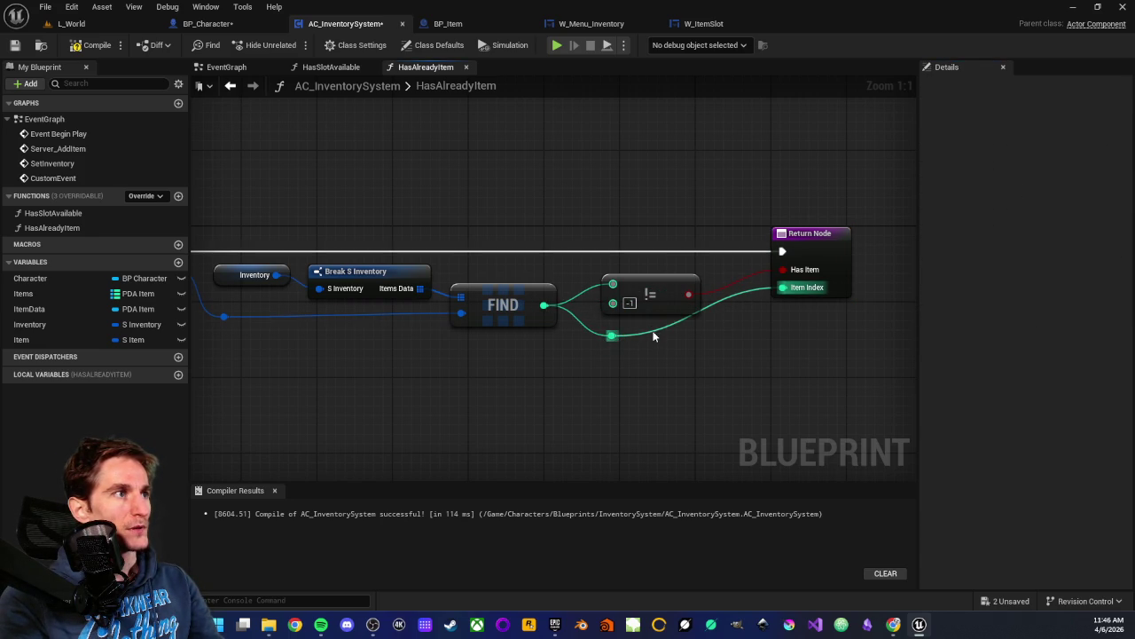
{"action": "double_click", "coordinate": [652, 329]}
{"action": "left_click_drag", "start_coordinate": [657, 332], "coordinate": [696, 338]}
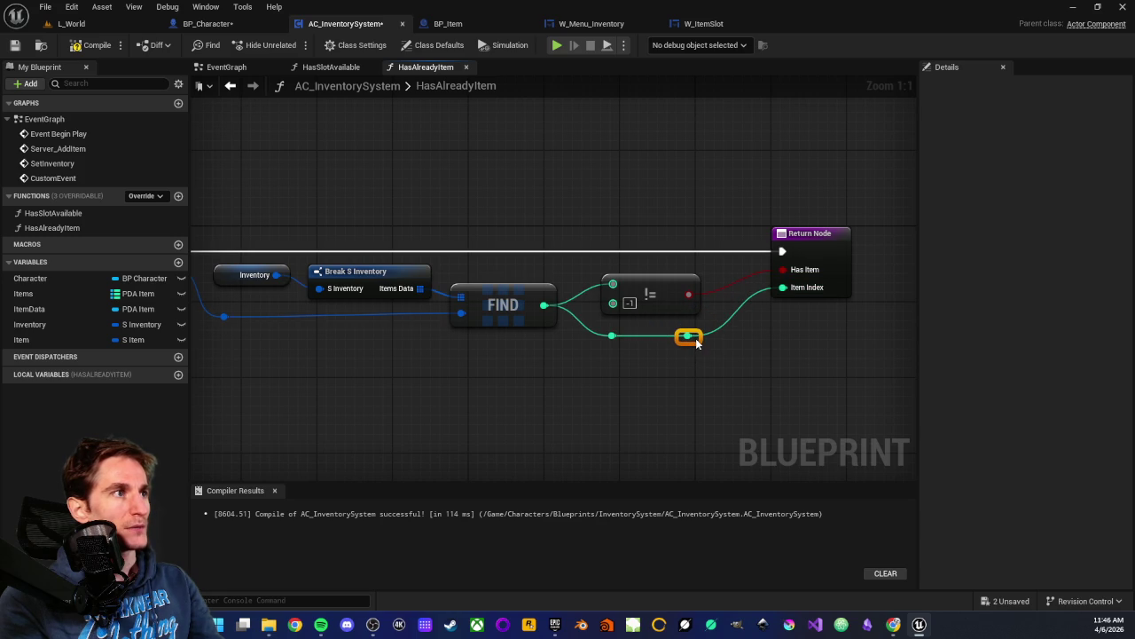
{"action": "left_click", "coordinate": [728, 266]}
{"action": "scroll", "coordinate": [732, 255], "scroll_direction": "down", "scroll_amount": 2}
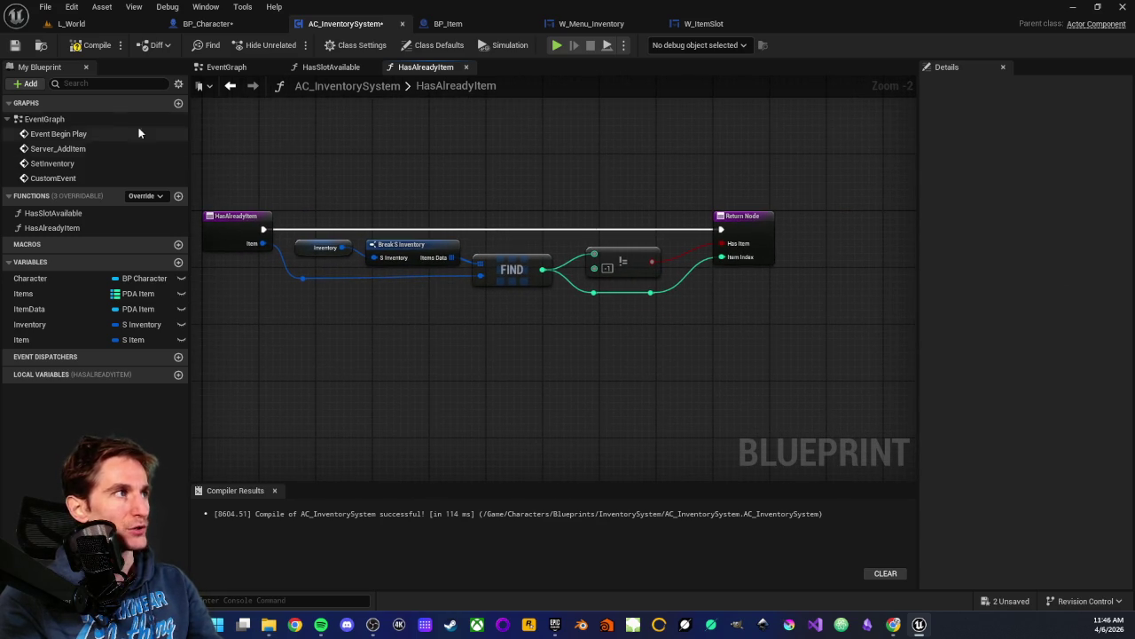
{"action": "left_click", "coordinate": [93, 45]}
{"action": "left_click", "coordinate": [15, 45]}
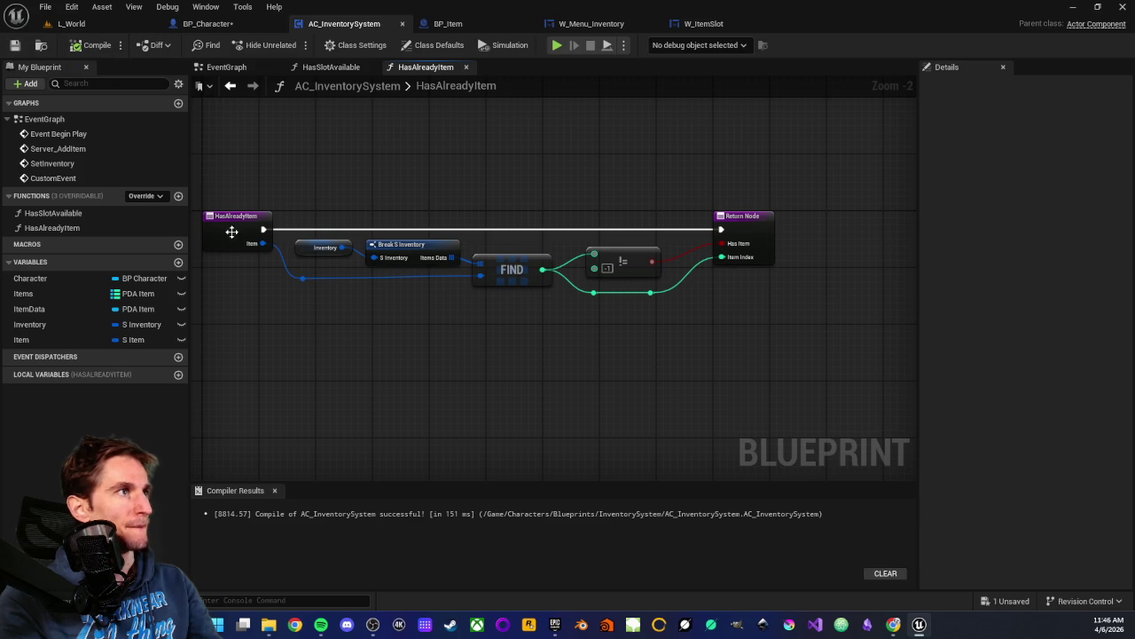
- Add a reroute point on the Item wire before FIND and recompile
{"action": "scroll", "coordinate": [497, 385], "scroll_direction": "up", "scroll_amount": 2}
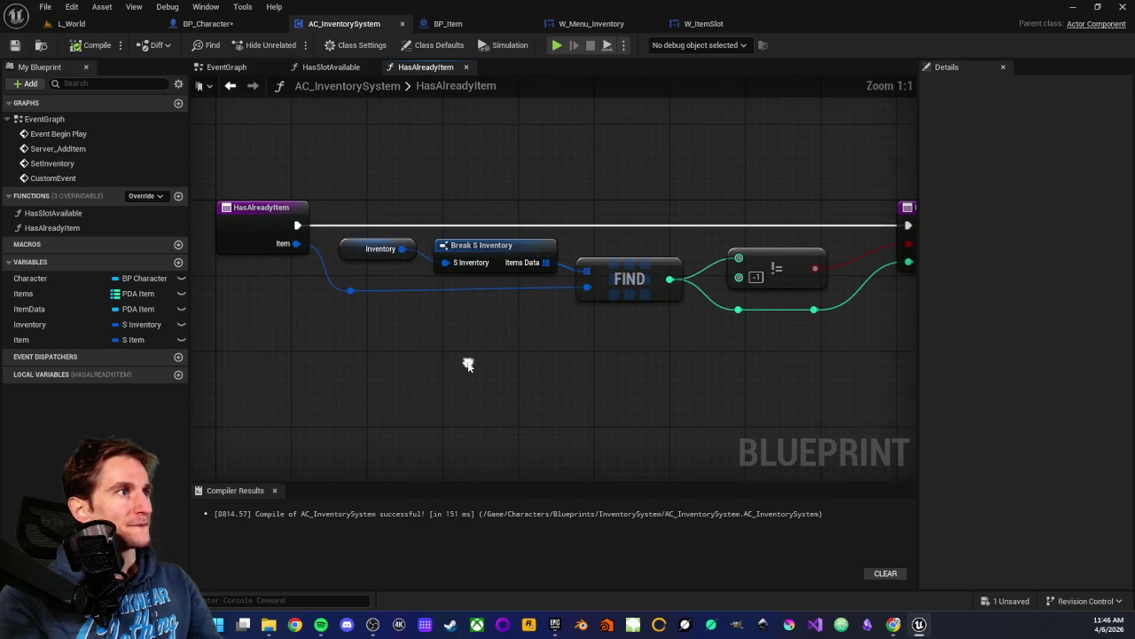
{"action": "double_click", "coordinate": [547, 288]}
{"action": "left_click_drag", "start_coordinate": [549, 291], "coordinate": [560, 300]}
{"action": "left_click", "coordinate": [543, 329]}
{"action": "left_click", "coordinate": [94, 45]}
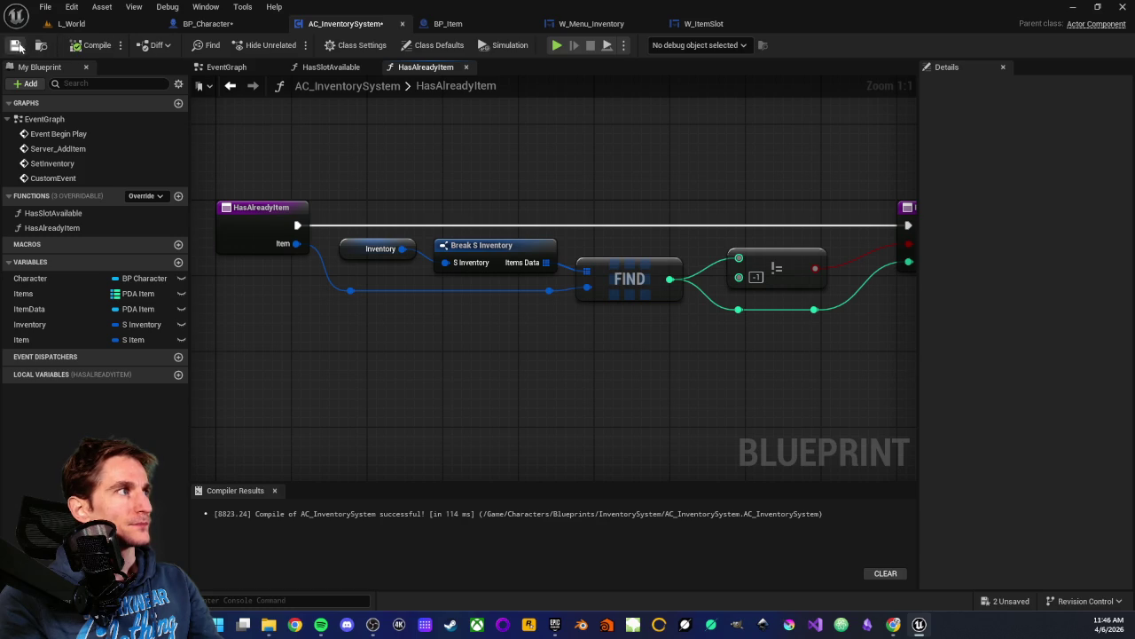
{"action": "mouse_move", "coordinate": [530, 201]}
{"action": "left_mouse_down"}
{"action": "mouse_move", "coordinate": [473, 228]}
{"action": "mouse_move", "coordinate": [527, 234]}
{"action": "left_mouse_up"}
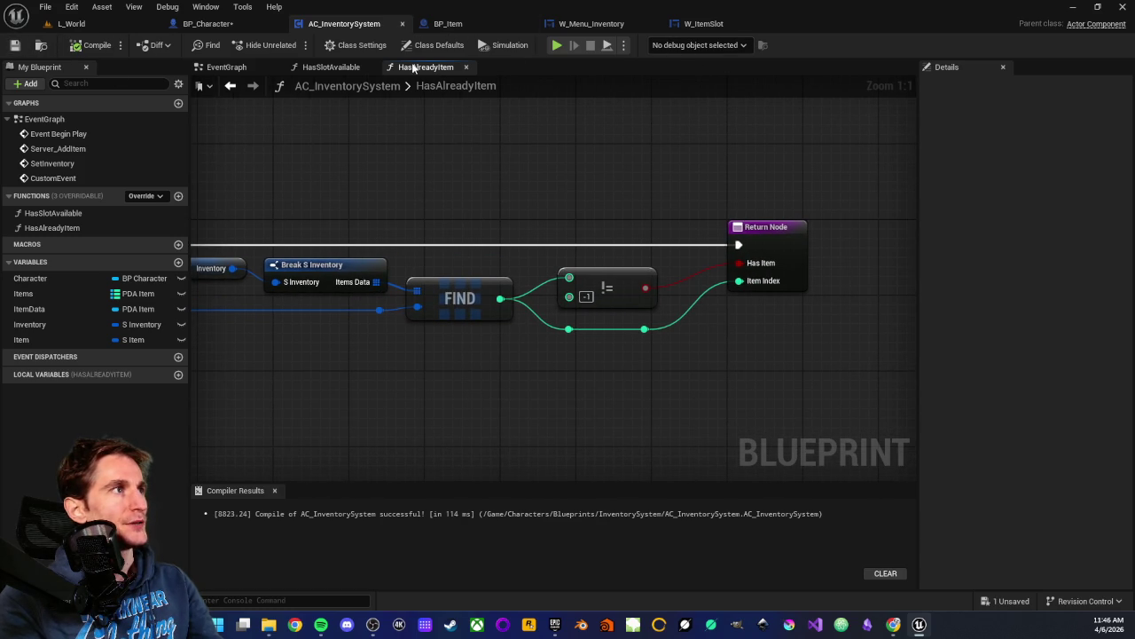
- Place a Has Already Item call right after the SET Item Data node in the EventGraph
{"action": "left_click", "coordinate": [237, 66]}
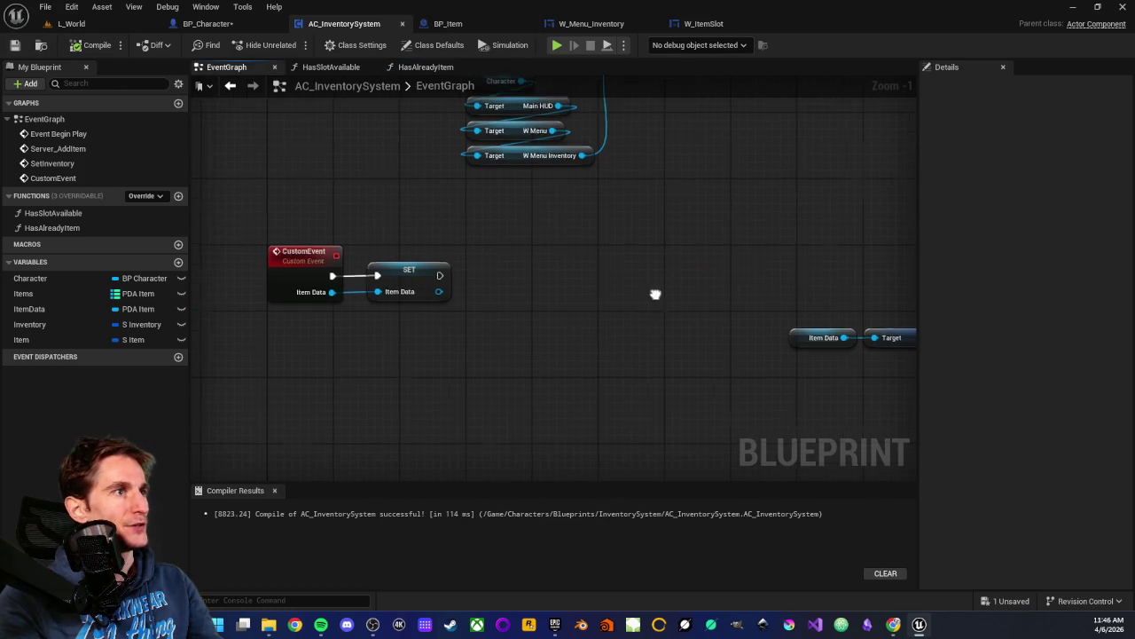
{"action": "mouse_move", "coordinate": [70, 227]}
{"action": "left_mouse_down"}
{"action": "mouse_move", "coordinate": [439, 317]}
{"action": "mouse_move", "coordinate": [529, 282]}
{"action": "mouse_move", "coordinate": [514, 281]}
{"action": "left_mouse_up"}
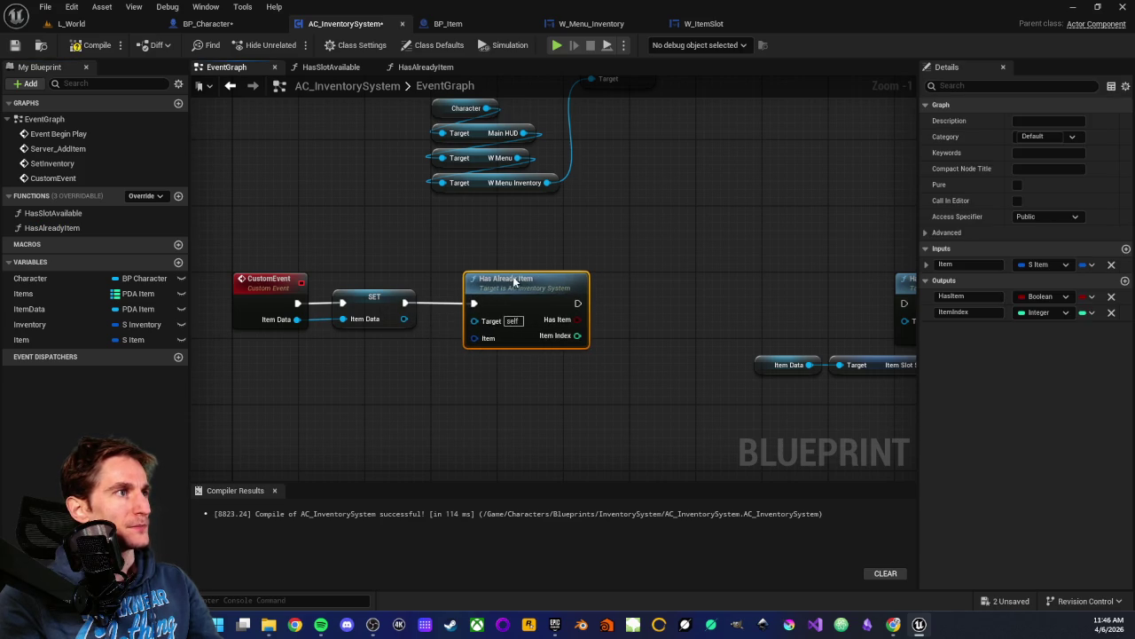
{"action": "left_click", "coordinate": [527, 390]}
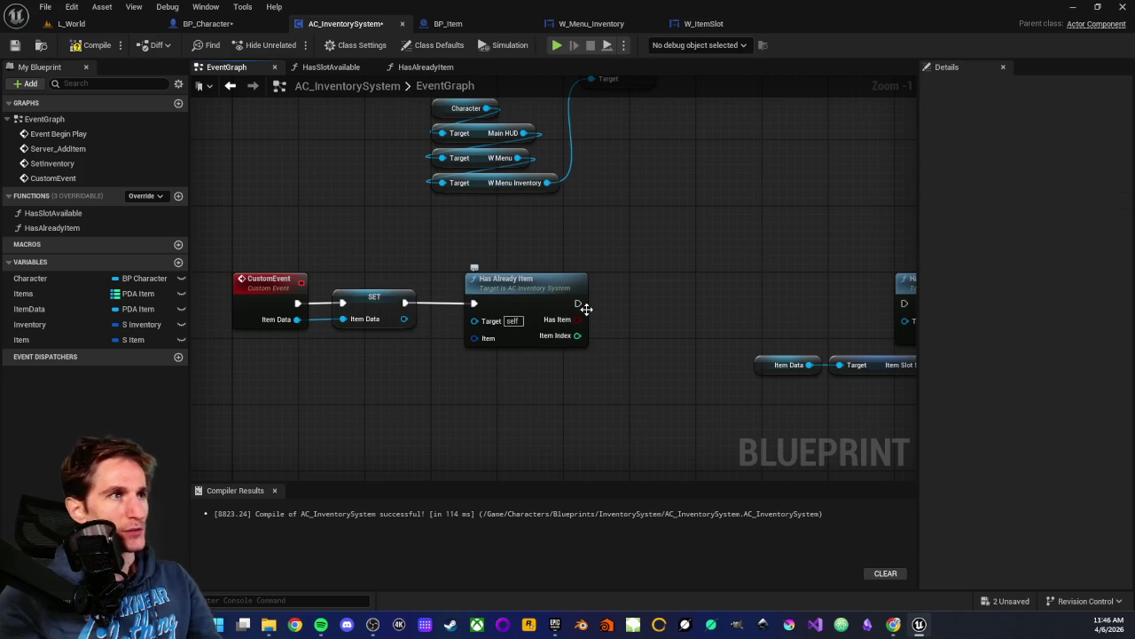
- Move the Has Slot Available group of nodes further right to make room
{"action": "scroll", "coordinate": [549, 381], "scroll_direction": "up", "scroll_amount": 1}
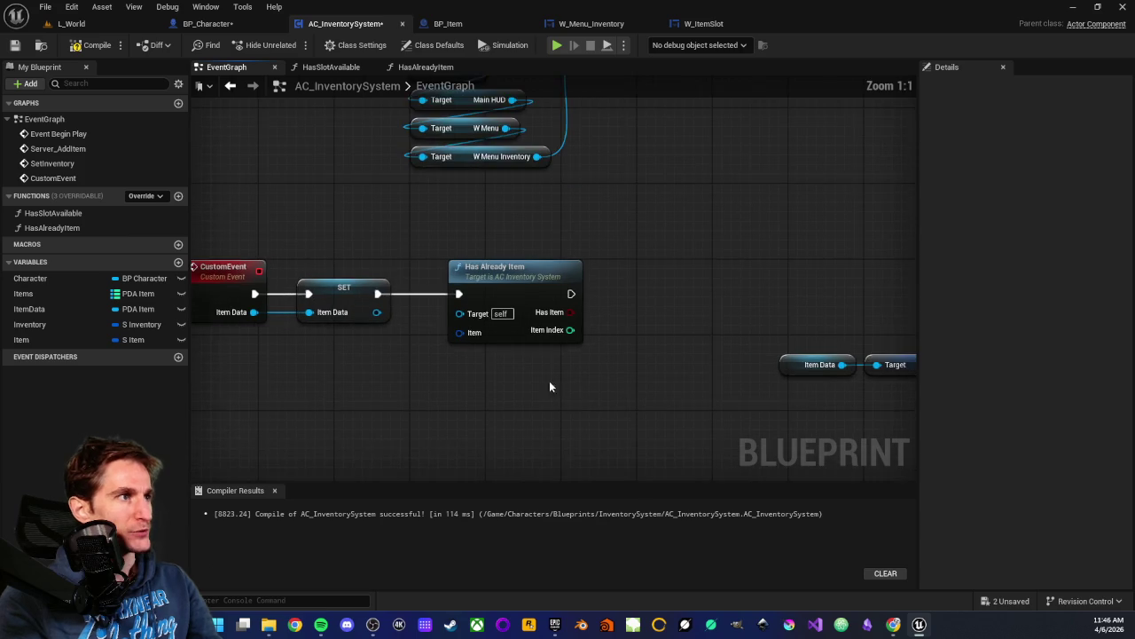
{"action": "scroll", "coordinate": [522, 375], "scroll_direction": "down", "scroll_amount": 2}
{"action": "scroll", "coordinate": [461, 274], "scroll_direction": "down", "scroll_amount": 1}
{"action": "mouse_move", "coordinate": [461, 274]}
{"action": "left_mouse_down"}
{"action": "mouse_move", "coordinate": [935, 420]}
{"action": "mouse_move", "coordinate": [849, 418]}
{"action": "left_mouse_up"}
{"action": "left_click_drag", "start_coordinate": [500, 281], "coordinate": [678, 282]}
{"action": "scroll", "coordinate": [444, 276], "scroll_direction": "up", "scroll_amount": 5}
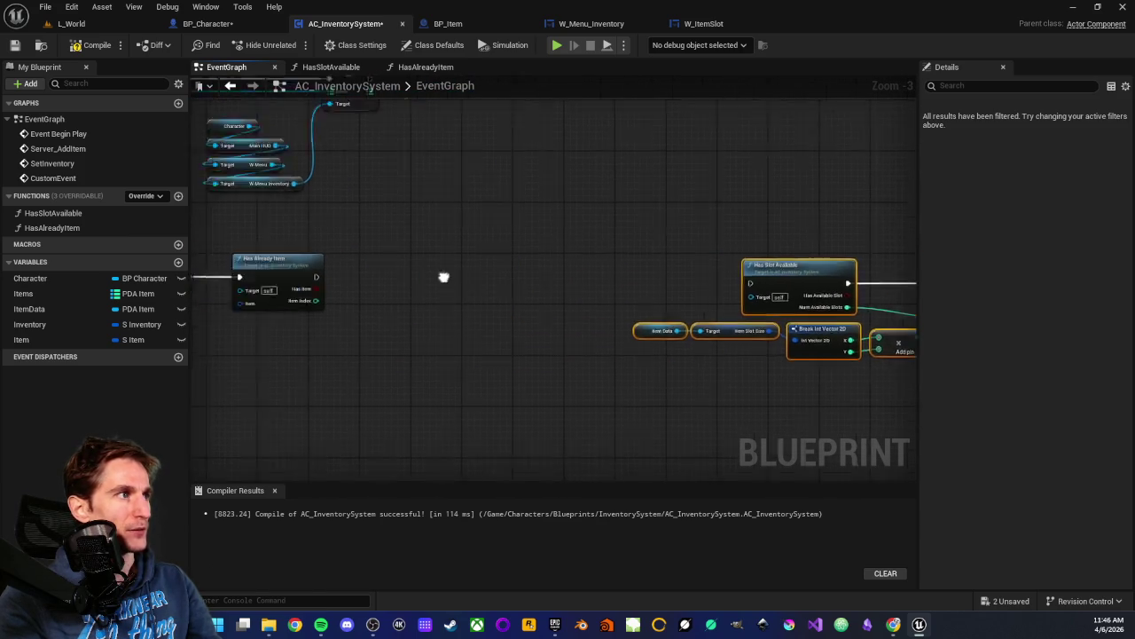
{"action": "left_click", "coordinate": [597, 311]}
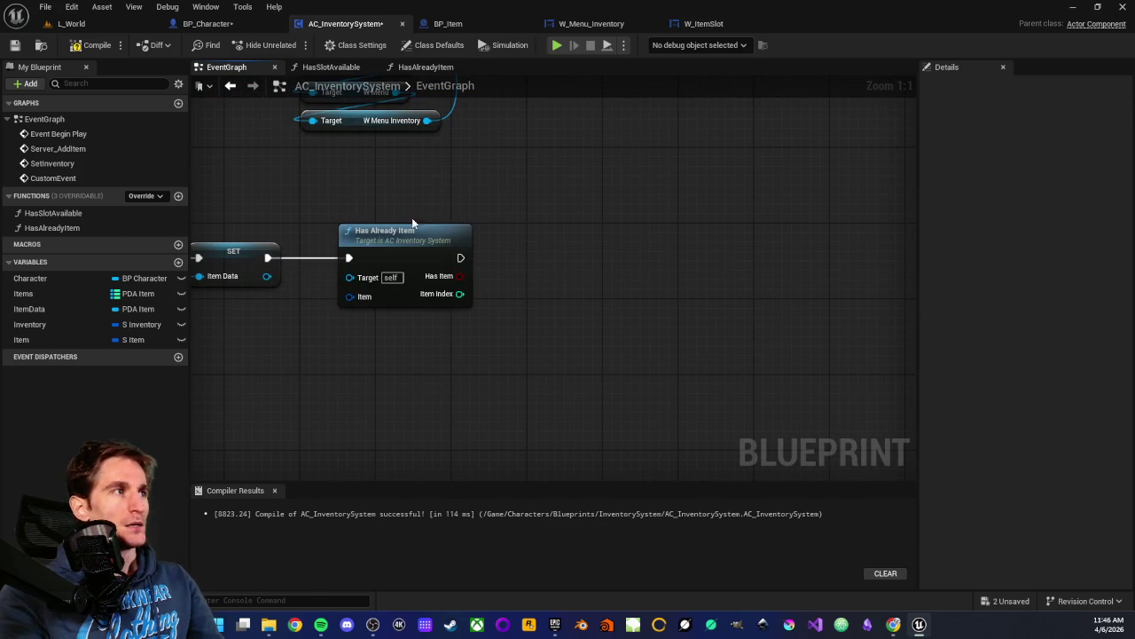
{"action": "left_click_drag", "start_coordinate": [362, 193], "coordinate": [441, 358]}
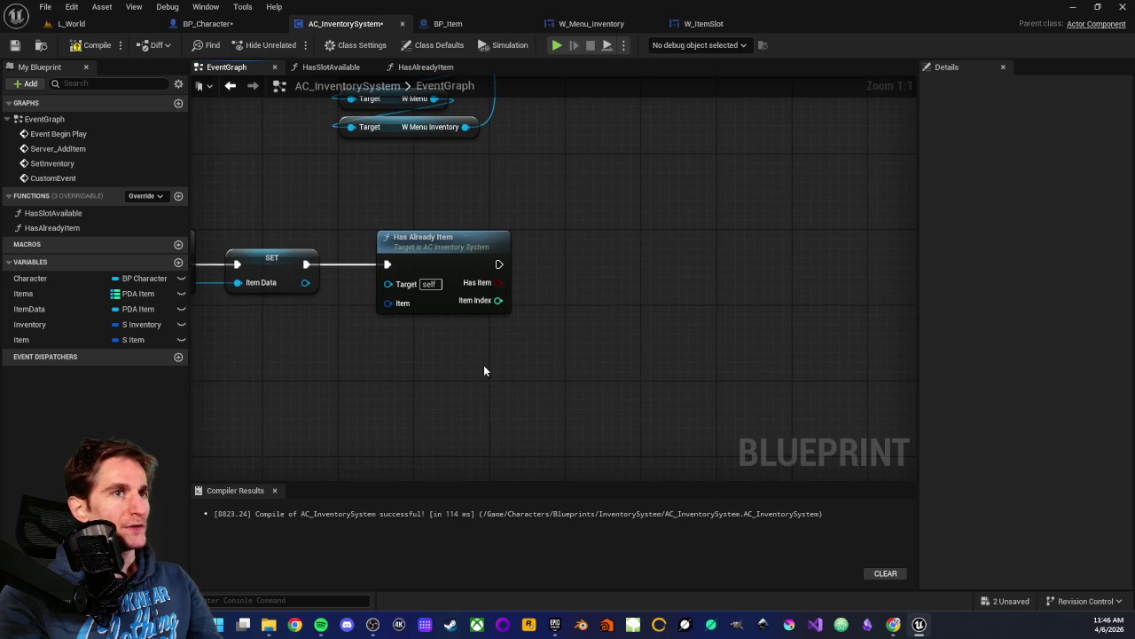
{"action": "left_click", "coordinate": [483, 365]}
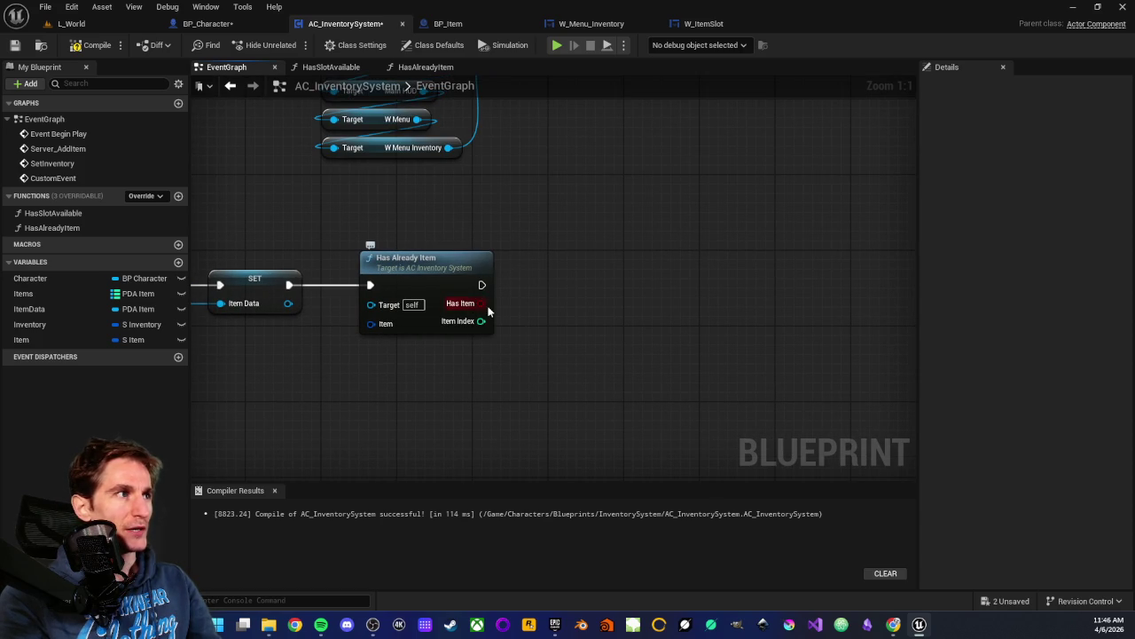
- Add a Branch driven by Has Already Item's Has Item result and position it
{"action": "left_click_drag", "start_coordinate": [480, 303], "coordinate": [570, 312]}
{"action": "type", "text": "bran"}
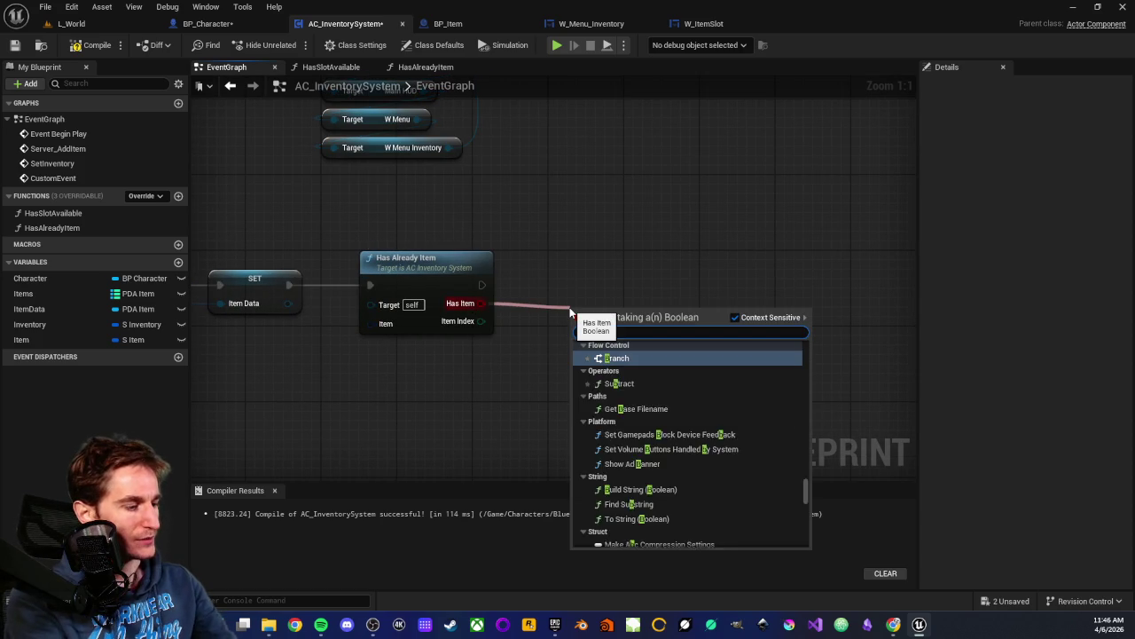
{"action": "key", "text": "Return"}
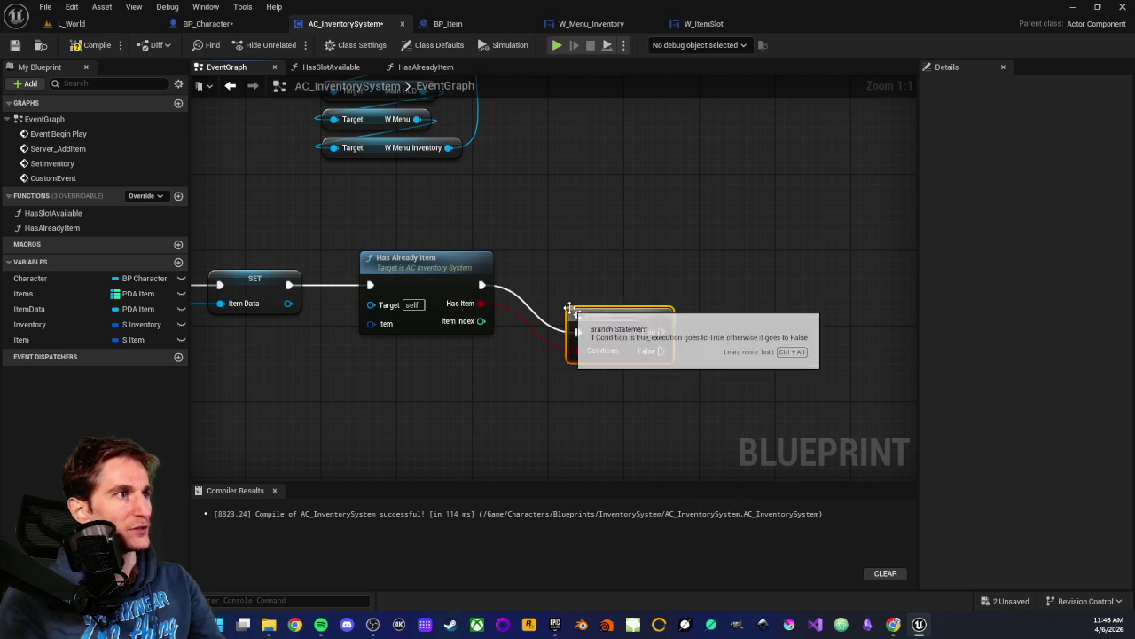
{"action": "left_click_drag", "start_coordinate": [601, 314], "coordinate": [581, 273]}
{"action": "left_click", "coordinate": [569, 228]}
{"action": "left_click_drag", "start_coordinate": [569, 228], "coordinate": [667, 233]}
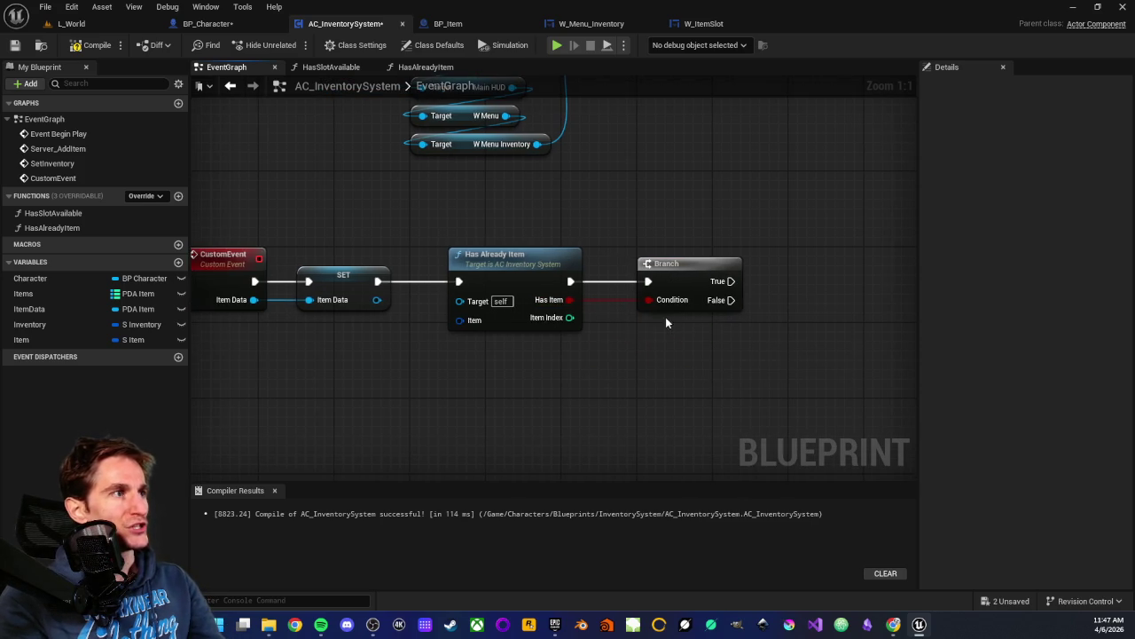
{"action": "mouse_move", "coordinate": [665, 316]}
{"action": "left_mouse_down"}
{"action": "mouse_move", "coordinate": [565, 340]}
{"action": "mouse_move", "coordinate": [637, 371]}
{"action": "left_mouse_up"}
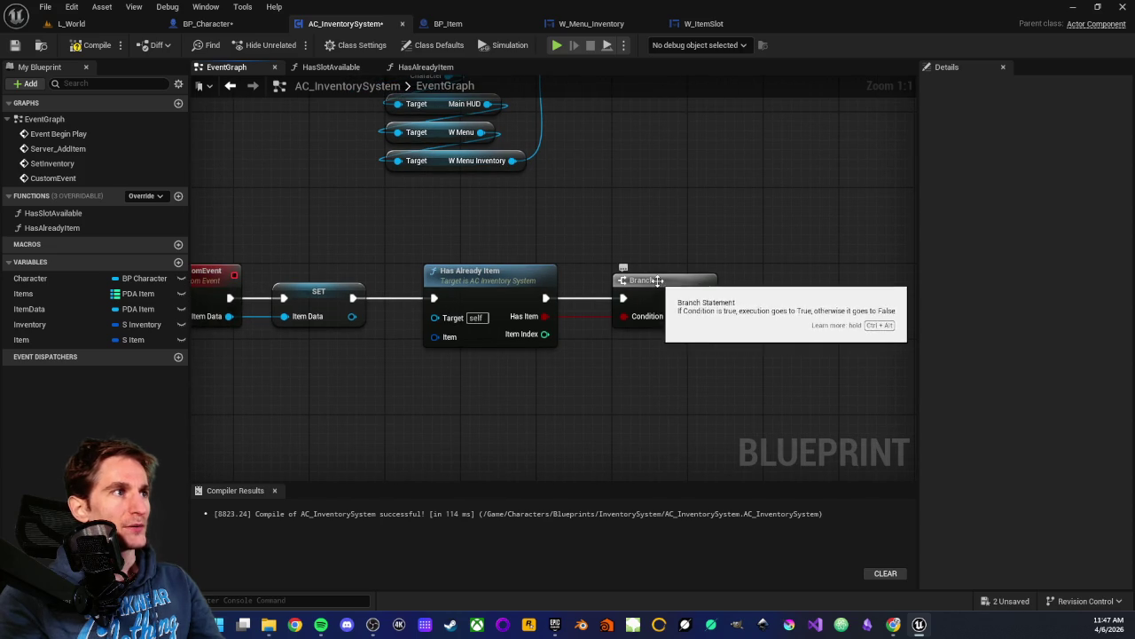
{"action": "left_click_drag", "start_coordinate": [661, 281], "coordinate": [764, 280]}
- Promote Item Index to a new ItemIndex variable and run its SET node into the Branch
{"action": "left_click_drag", "start_coordinate": [545, 334], "coordinate": [593, 333]}
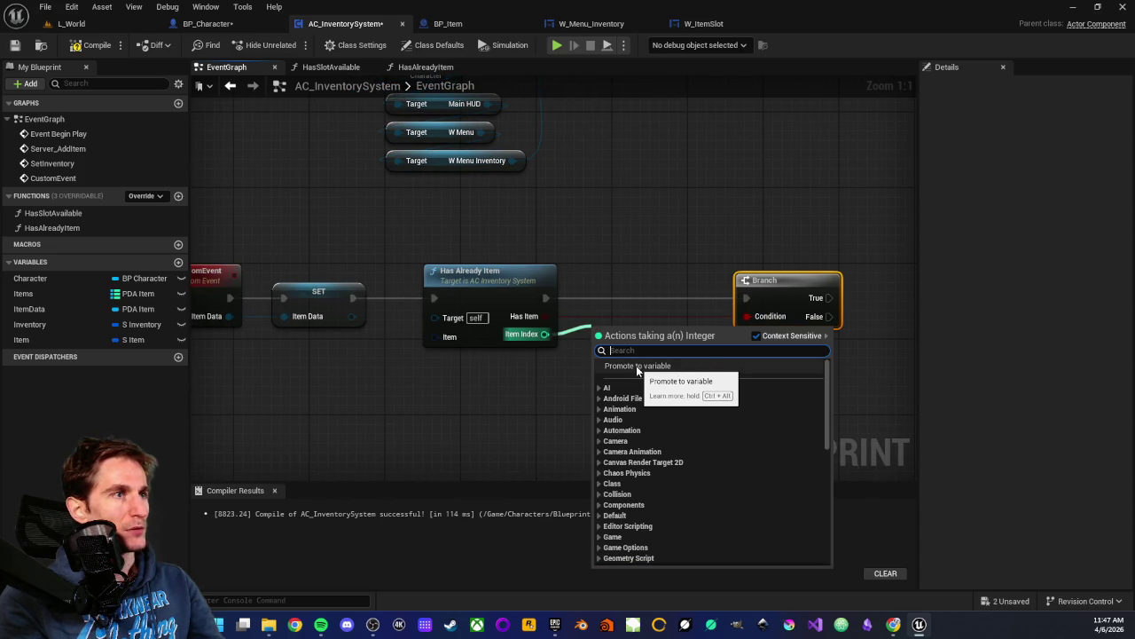
{"action": "left_click", "coordinate": [636, 365]}
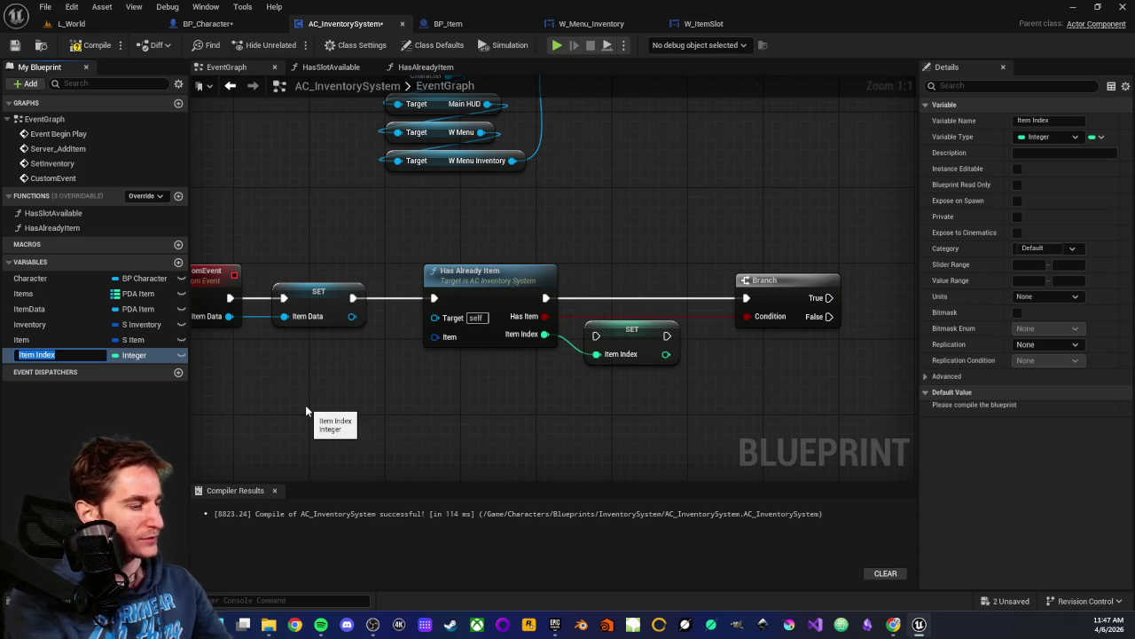
{"action": "type", "text": "ItemInd"}
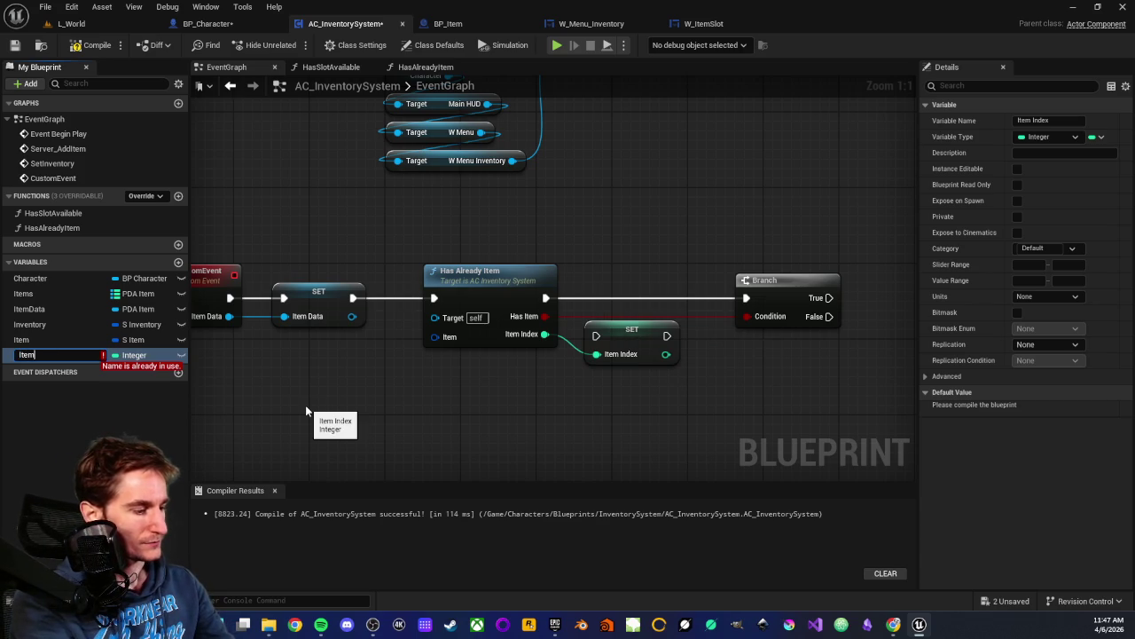
{"action": "type", "text": "ex"}
{"action": "key", "text": "Return"}
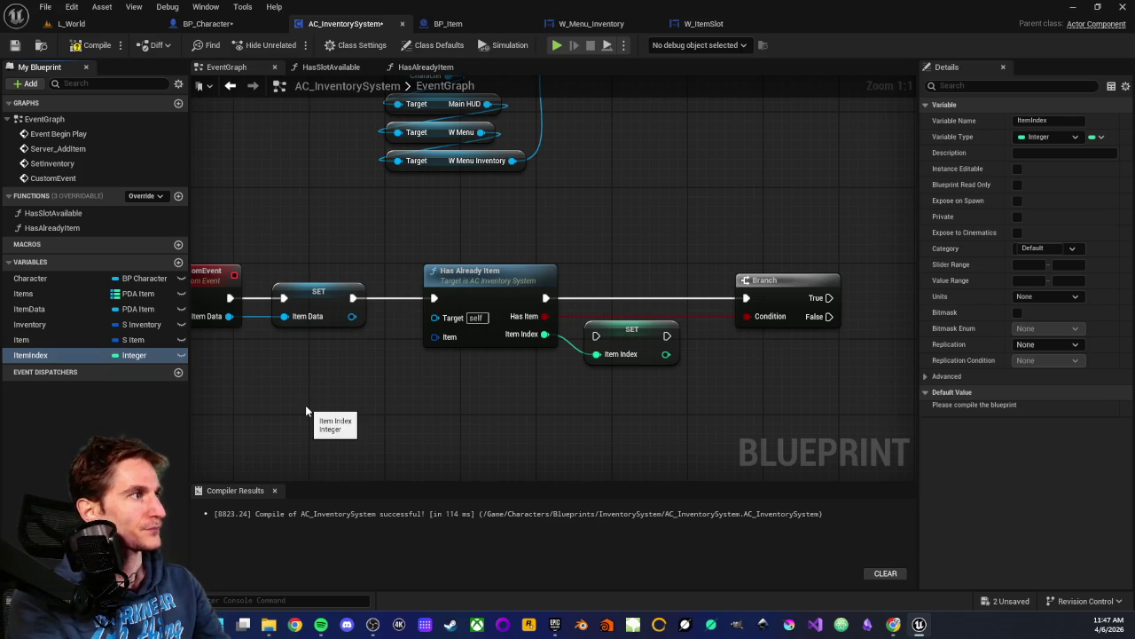
{"action": "mouse_move", "coordinate": [597, 335]}
{"action": "left_mouse_down"}
{"action": "mouse_move", "coordinate": [595, 295]}
{"action": "mouse_move", "coordinate": [604, 295]}
{"action": "left_mouse_up"}
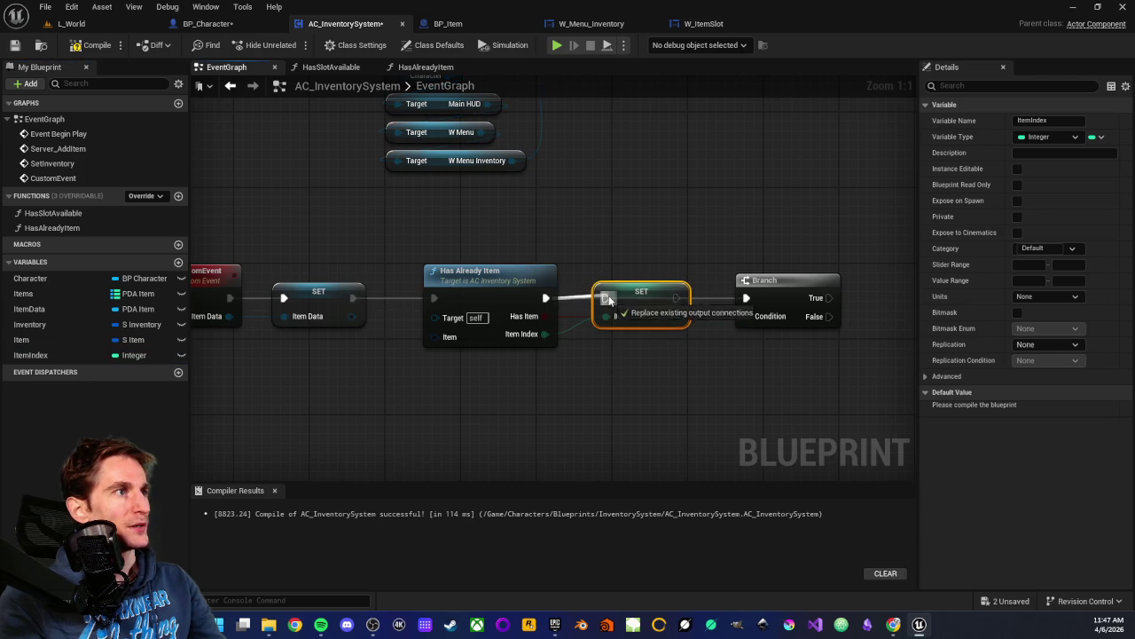
{"action": "left_click_drag", "start_coordinate": [677, 298], "coordinate": [746, 298]}
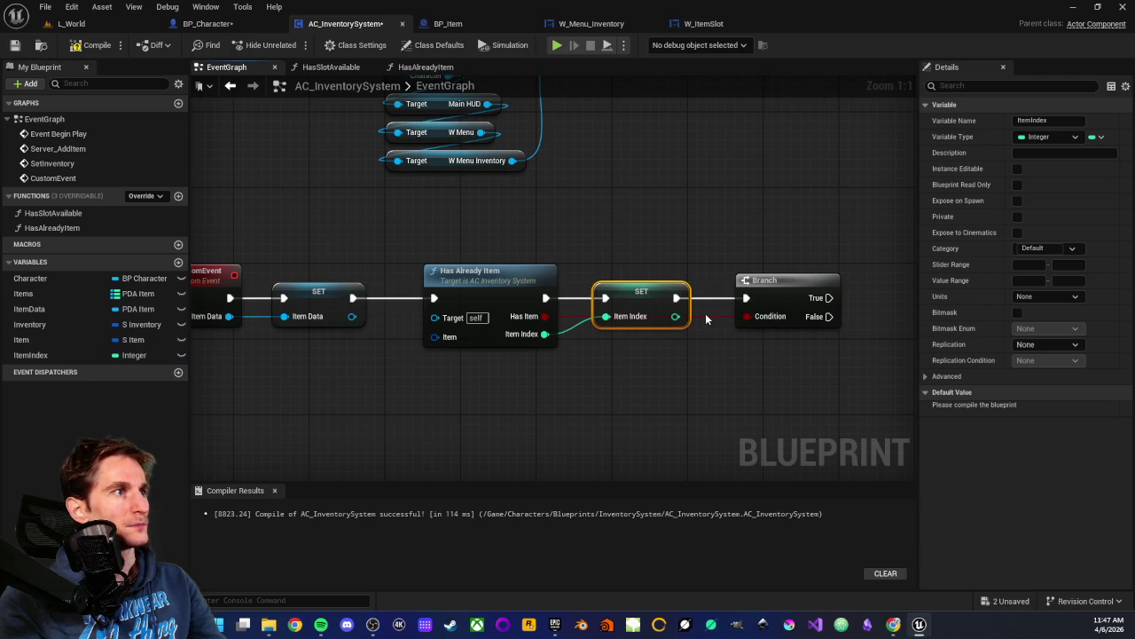
- Add two reroute points on the Has Item wire below the SET node
{"action": "double_click", "coordinate": [704, 314]}
{"action": "left_click_drag", "start_coordinate": [688, 345], "coordinate": [689, 349]}
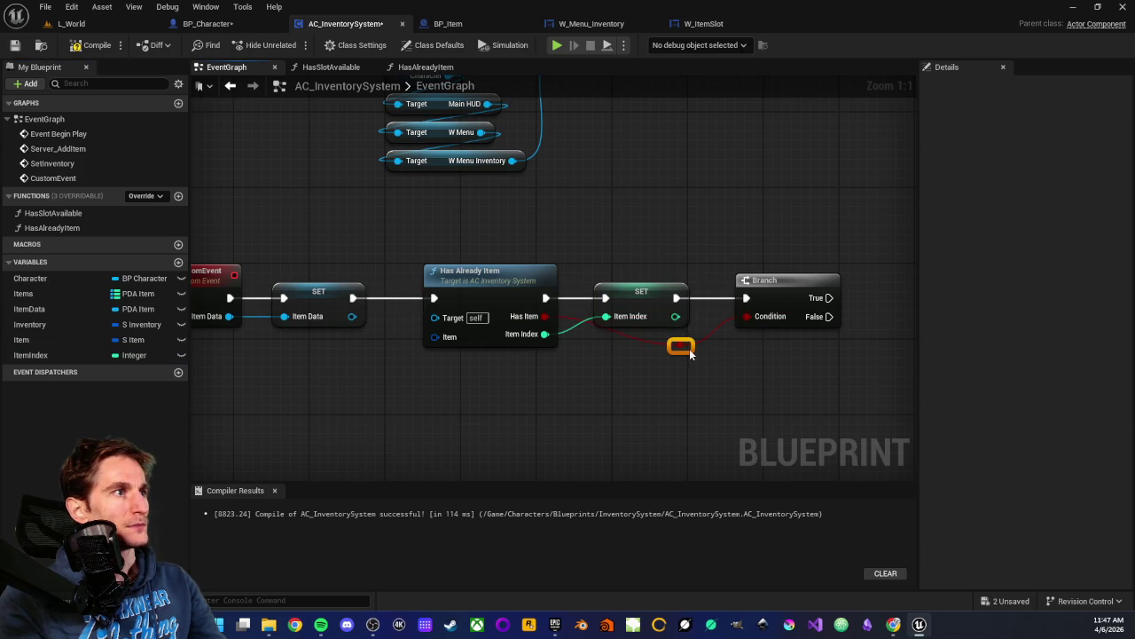
{"action": "left_click", "coordinate": [639, 340]}
{"action": "double_click", "coordinate": [632, 338]}
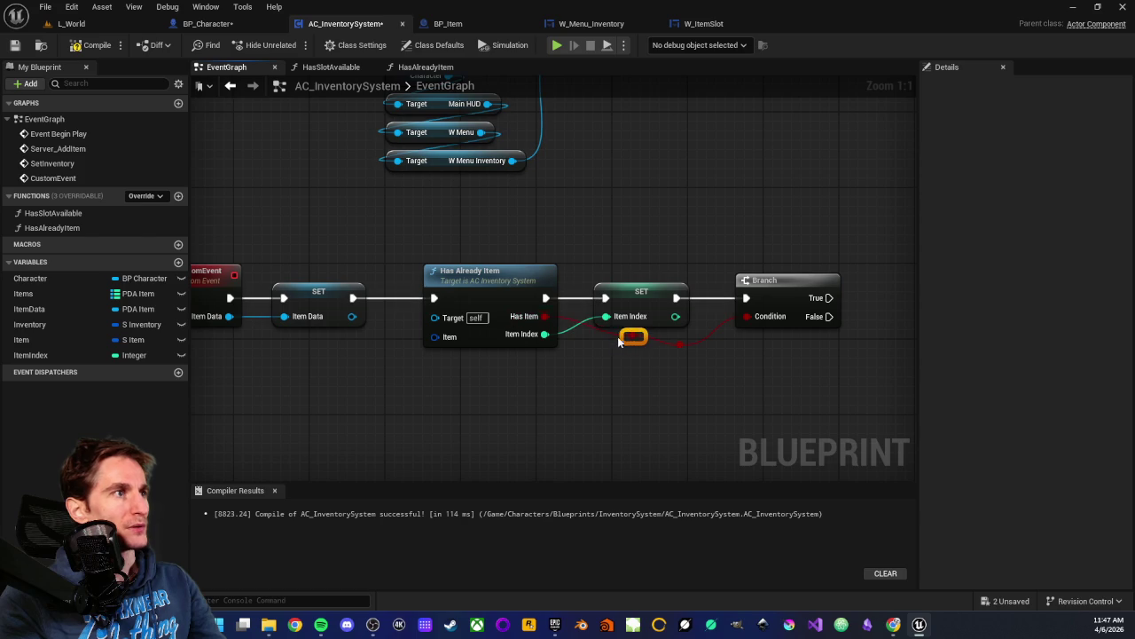
{"action": "mouse_move", "coordinate": [619, 377]}
{"action": "left_mouse_down"}
{"action": "mouse_move", "coordinate": [541, 387]}
{"action": "mouse_move", "coordinate": [550, 249]}
{"action": "left_mouse_up"}
{"action": "left_click", "coordinate": [632, 287]}
- Move the Has Slot Available node group further right in the event graph
{"action": "left_click", "coordinate": [593, 247]}
{"action": "scroll", "coordinate": [656, 241], "scroll_direction": "down", "scroll_amount": 2}
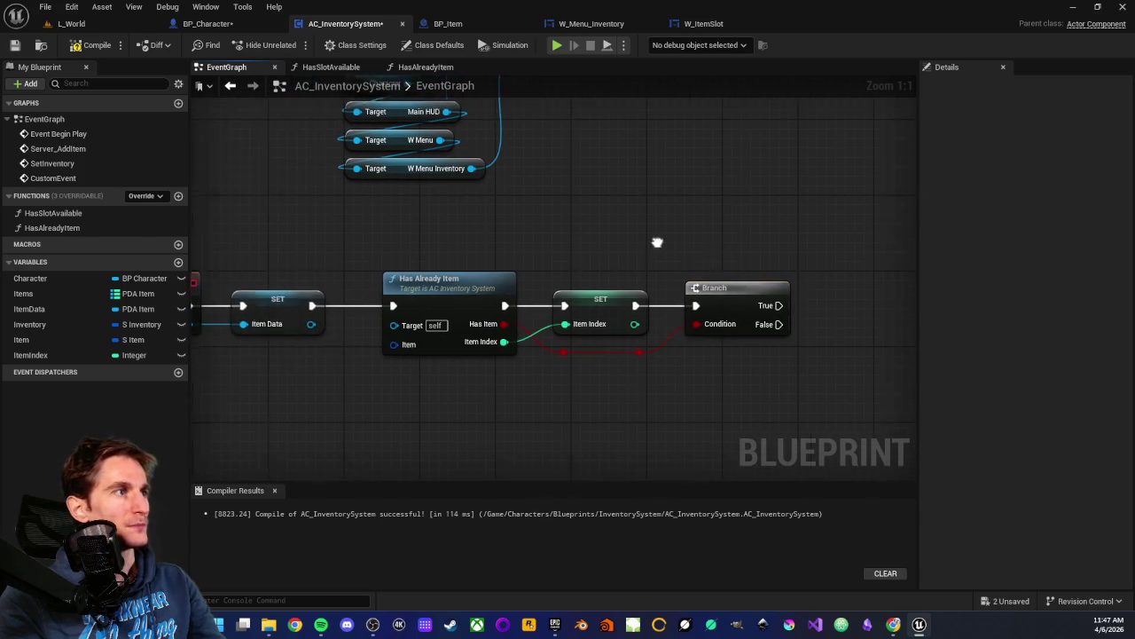
{"action": "scroll", "coordinate": [665, 236], "scroll_direction": "up", "scroll_amount": 2}
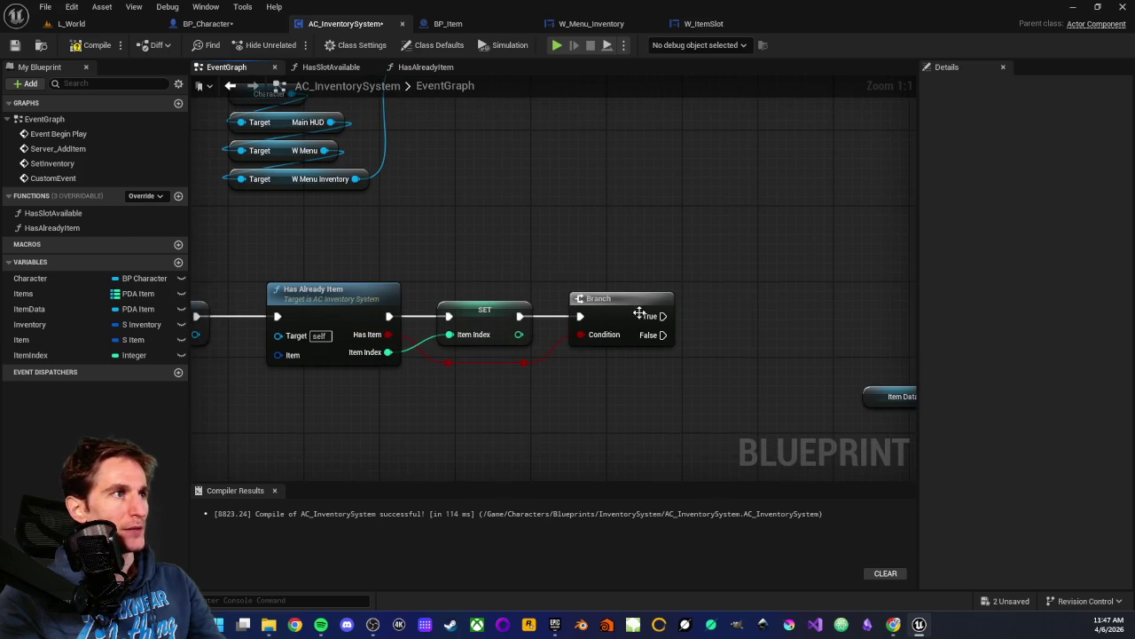
{"action": "scroll", "coordinate": [654, 227], "scroll_direction": "down", "scroll_amount": 2}
{"action": "left_click_drag", "start_coordinate": [772, 261], "coordinate": [583, 250]}
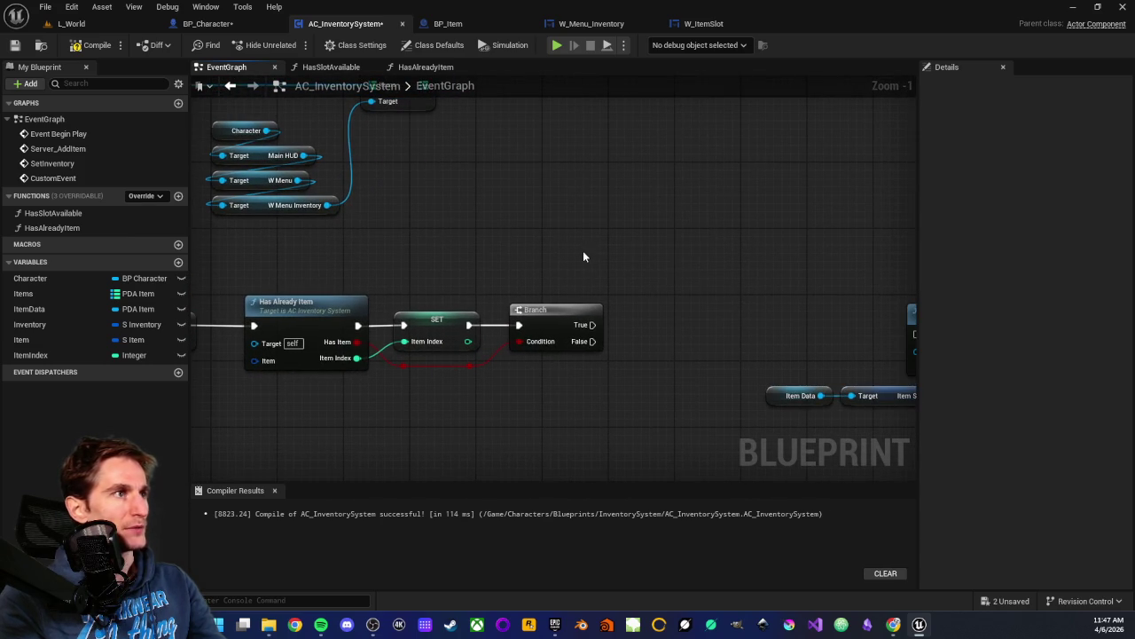
{"action": "scroll", "coordinate": [701, 298], "scroll_direction": "down", "scroll_amount": 2}
{"action": "mouse_move", "coordinate": [701, 297]}
{"action": "left_mouse_down"}
{"action": "mouse_move", "coordinate": [561, 245]}
{"action": "mouse_move", "coordinate": [879, 350]}
{"action": "mouse_move", "coordinate": [730, 341]}
{"action": "left_mouse_up"}
{"action": "mouse_move", "coordinate": [570, 276]}
{"action": "left_mouse_down"}
{"action": "mouse_move", "coordinate": [663, 284]}
{"action": "mouse_move", "coordinate": [600, 305]}
{"action": "mouse_move", "coordinate": [726, 295]}
{"action": "left_mouse_up"}
- Select and review the Has Already Item and Branch nodes in the event graph
{"action": "scroll", "coordinate": [701, 311], "scroll_direction": "up", "scroll_amount": 3}
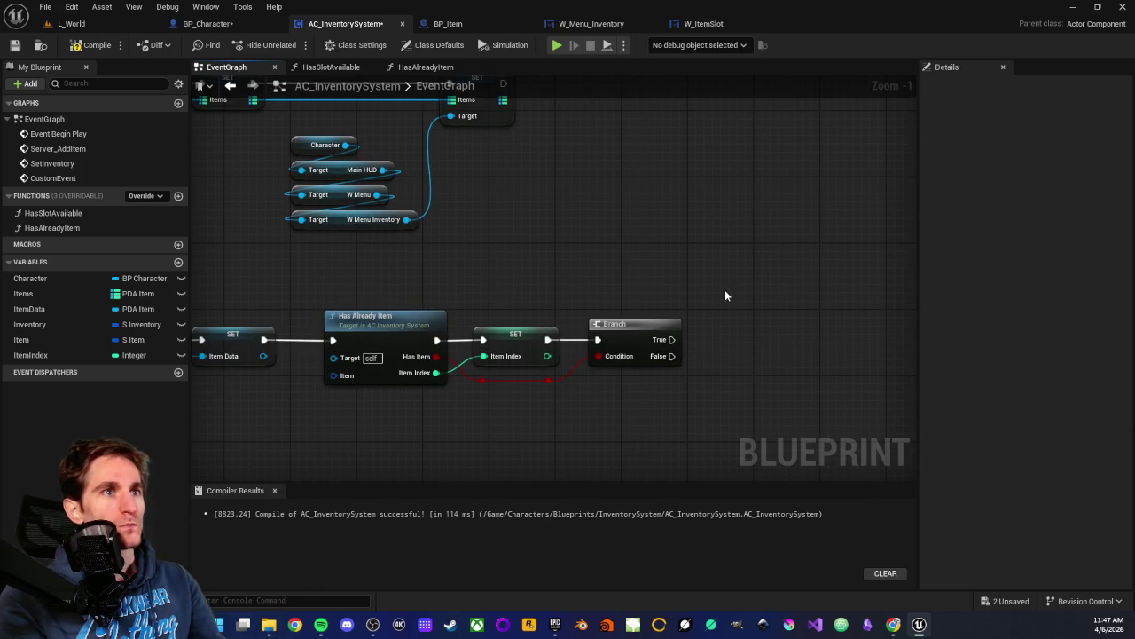
{"action": "left_click_drag", "start_coordinate": [347, 289], "coordinate": [392, 408]}
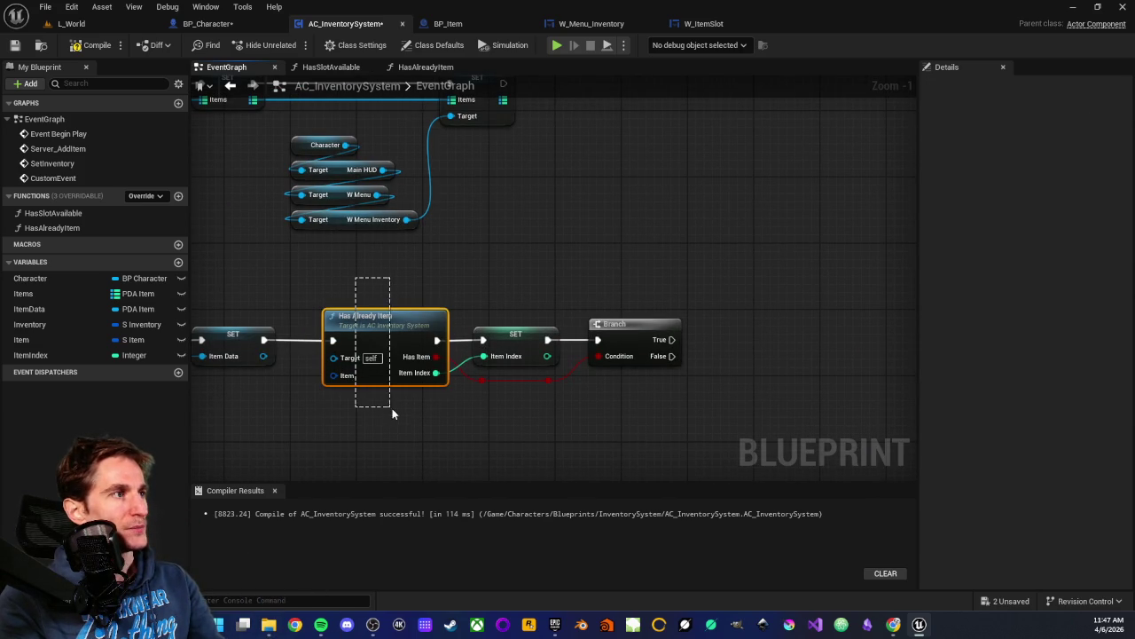
{"action": "left_click", "coordinate": [413, 419]}
{"action": "left_click_drag", "start_coordinate": [624, 375], "coordinate": [525, 362]}
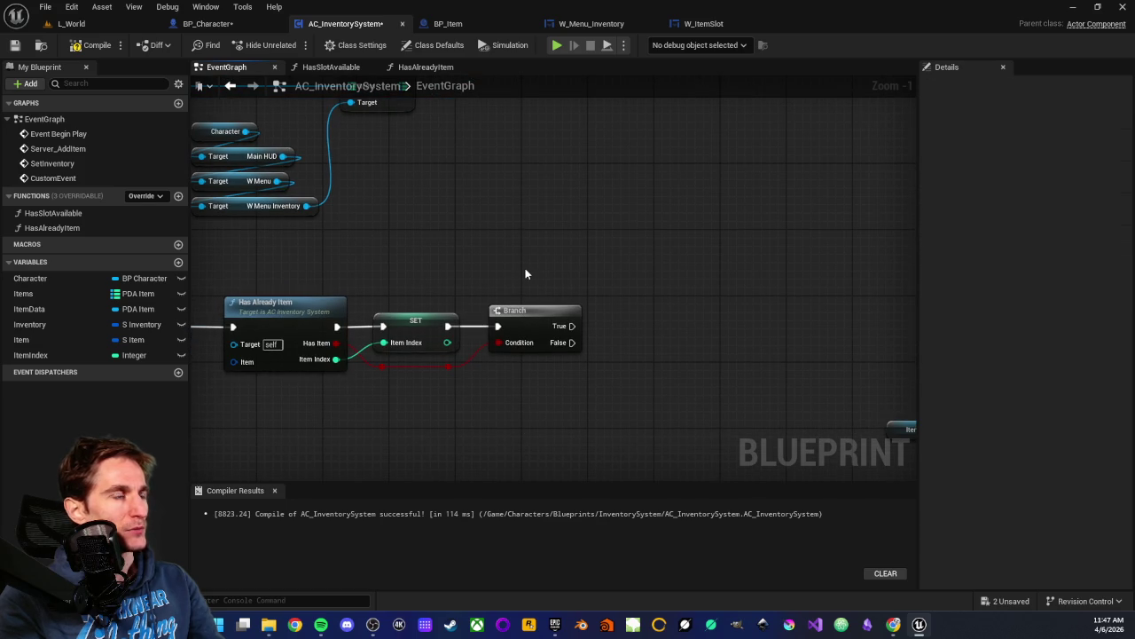
{"action": "left_click_drag", "start_coordinate": [525, 274], "coordinate": [554, 400]}
{"action": "left_click", "coordinate": [589, 438]}
{"action": "left_click_drag", "start_coordinate": [288, 273], "coordinate": [310, 408]}
{"action": "left_click", "coordinate": [313, 403]}
{"action": "left_click_drag", "start_coordinate": [499, 277], "coordinate": [543, 360]}
{"action": "left_click", "coordinate": [556, 393]}
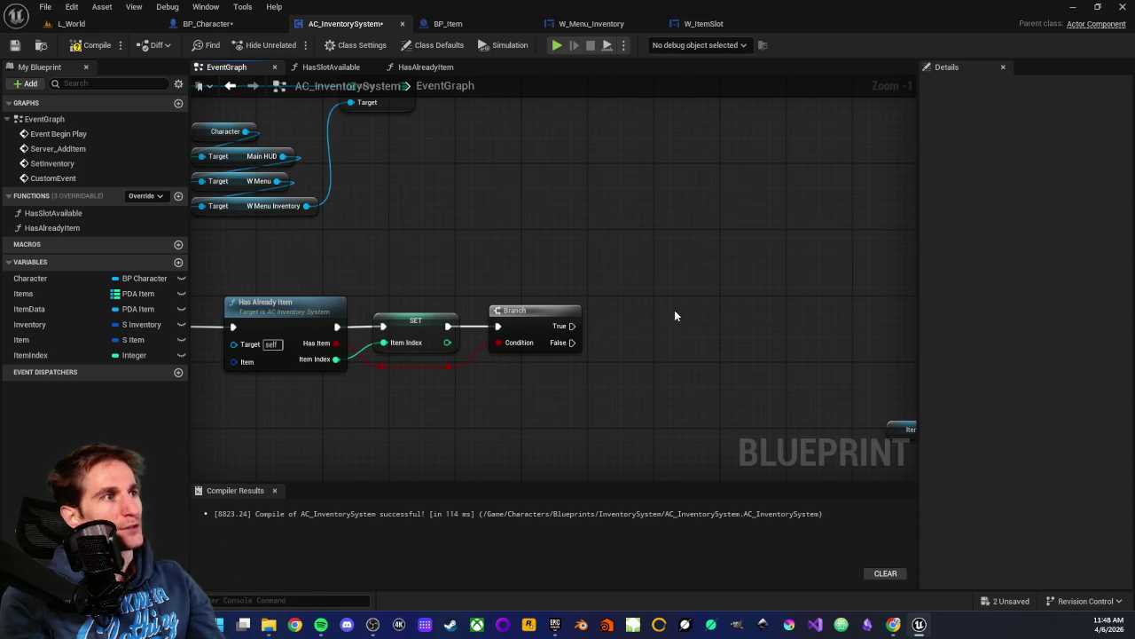
{"action": "left_click_drag", "start_coordinate": [659, 322], "coordinate": [601, 309]}
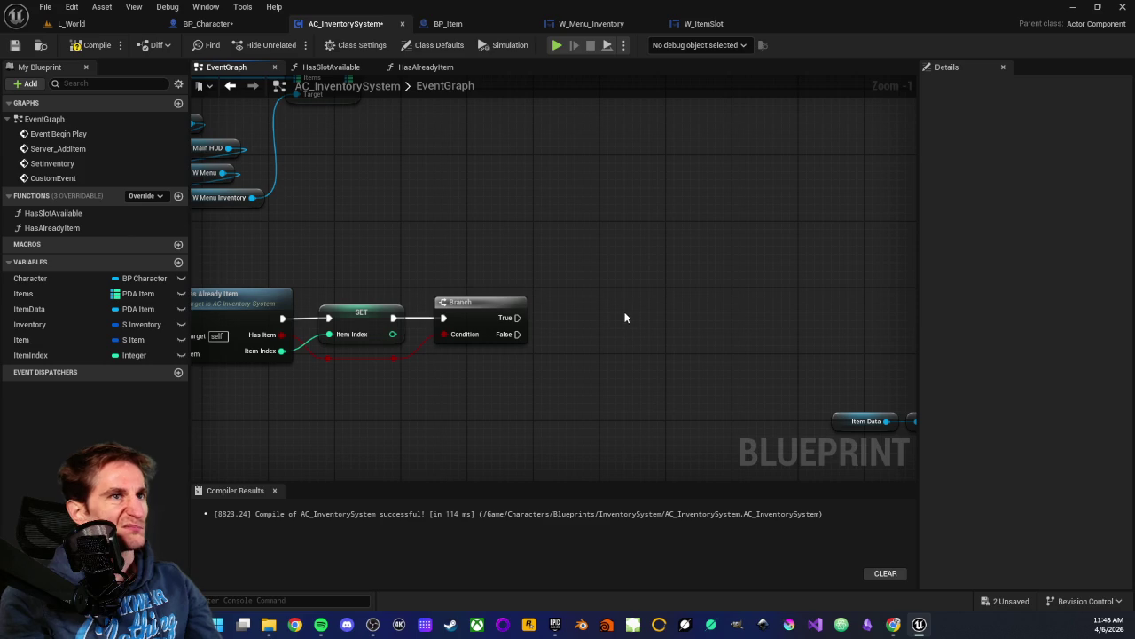
- Add a new function named IsStockable, then compile and save the component
{"action": "left_click", "coordinate": [178, 196]}
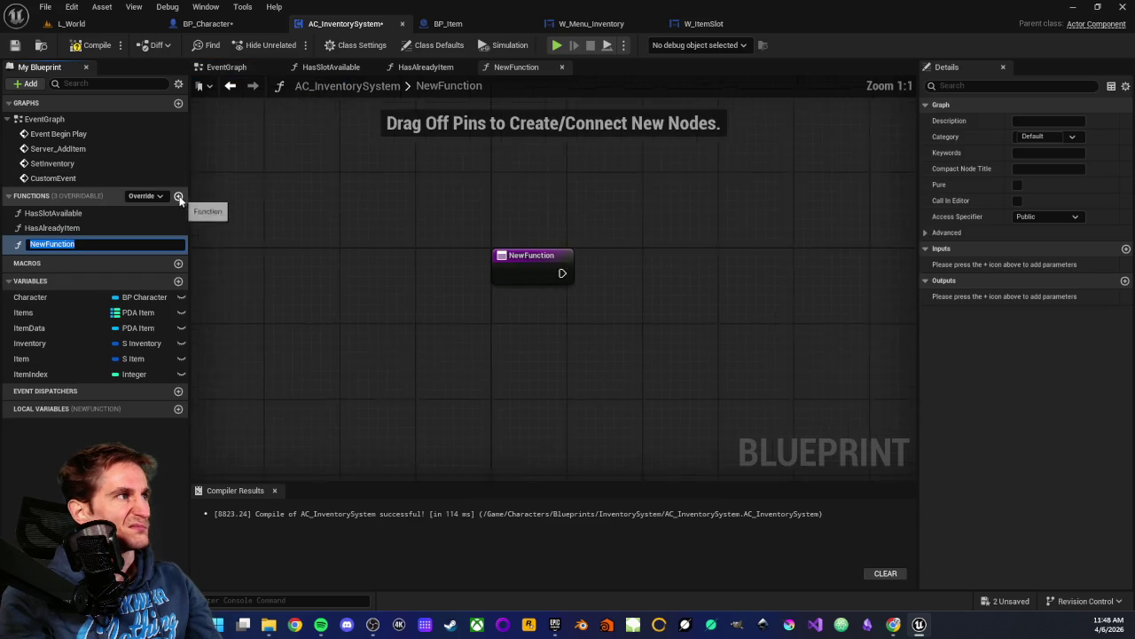
{"action": "type", "text": "Is"}
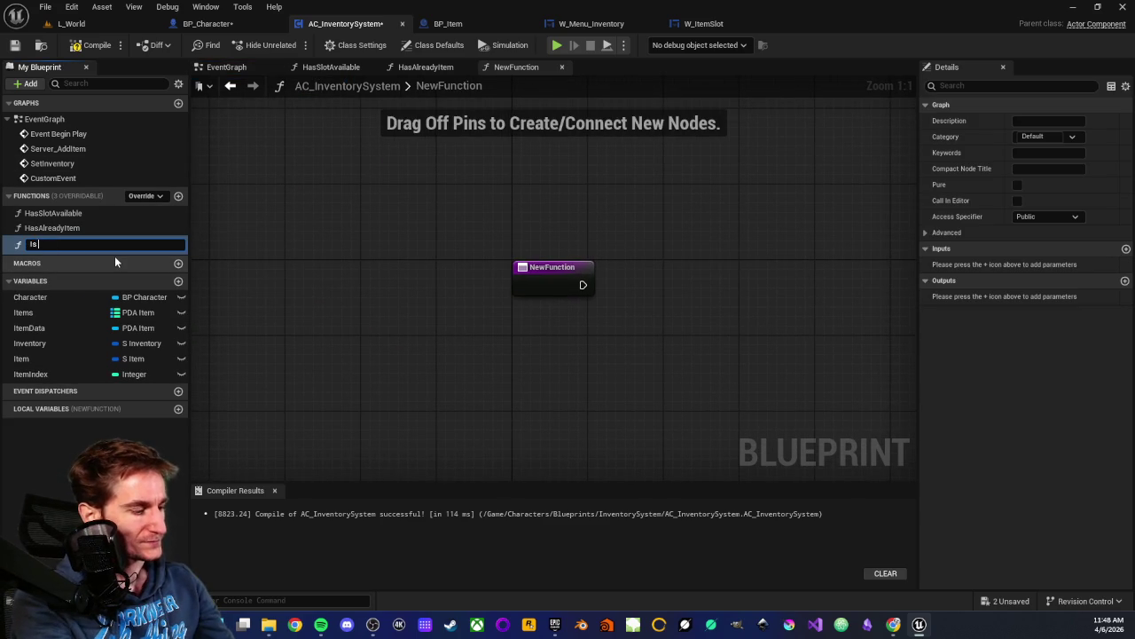
{"action": "type", "text": "S"}
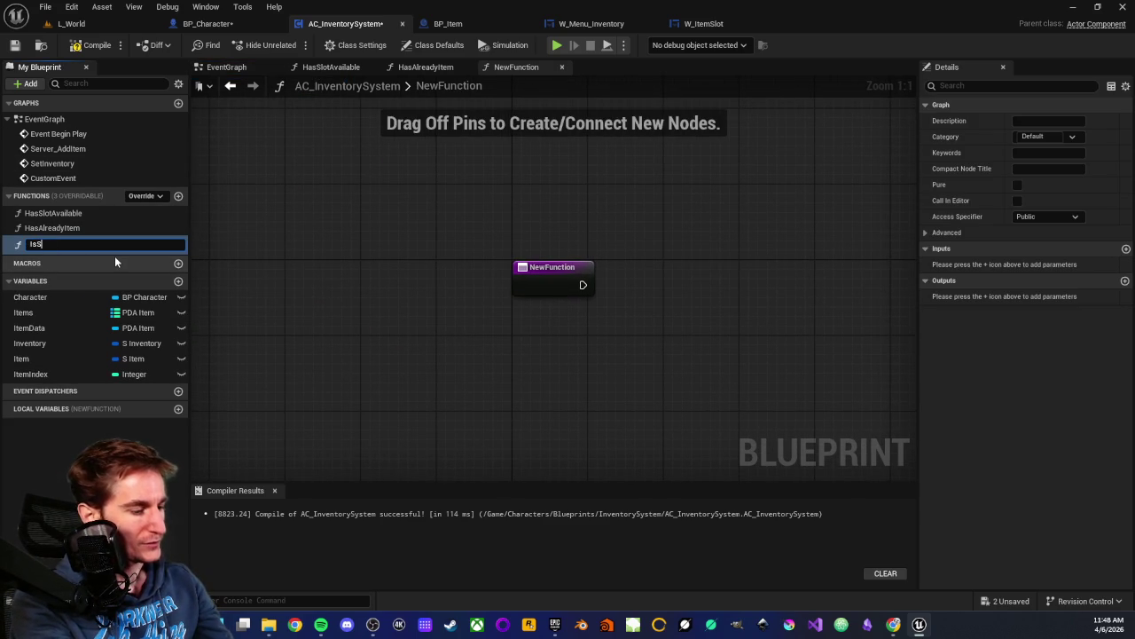
{"action": "type", "text": "toc"}
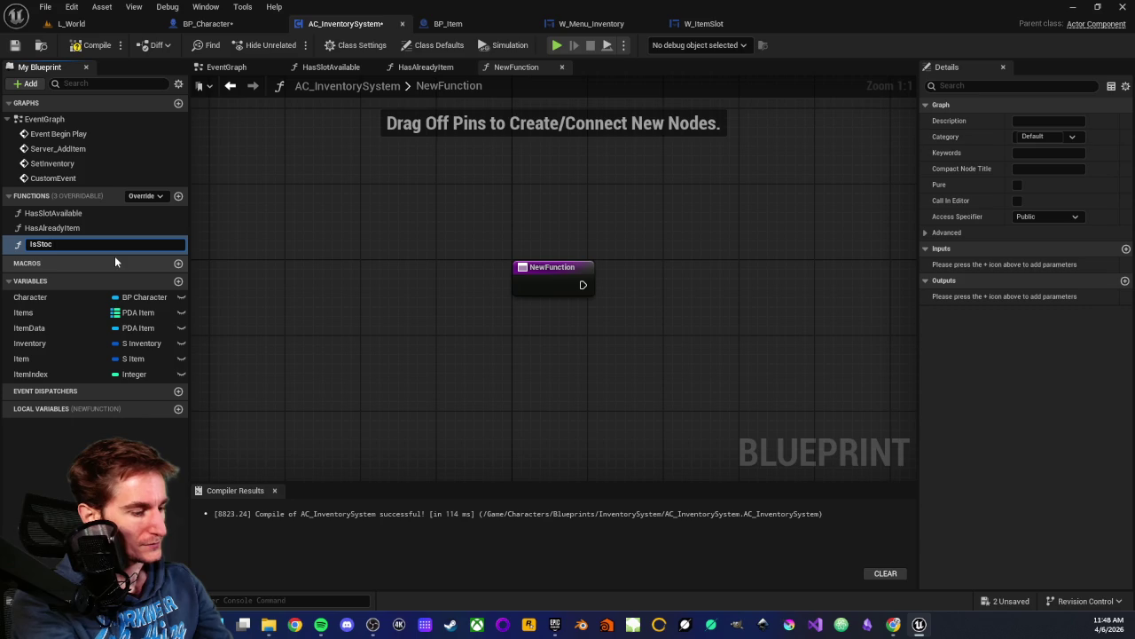
{"action": "type", "text": "kable"}
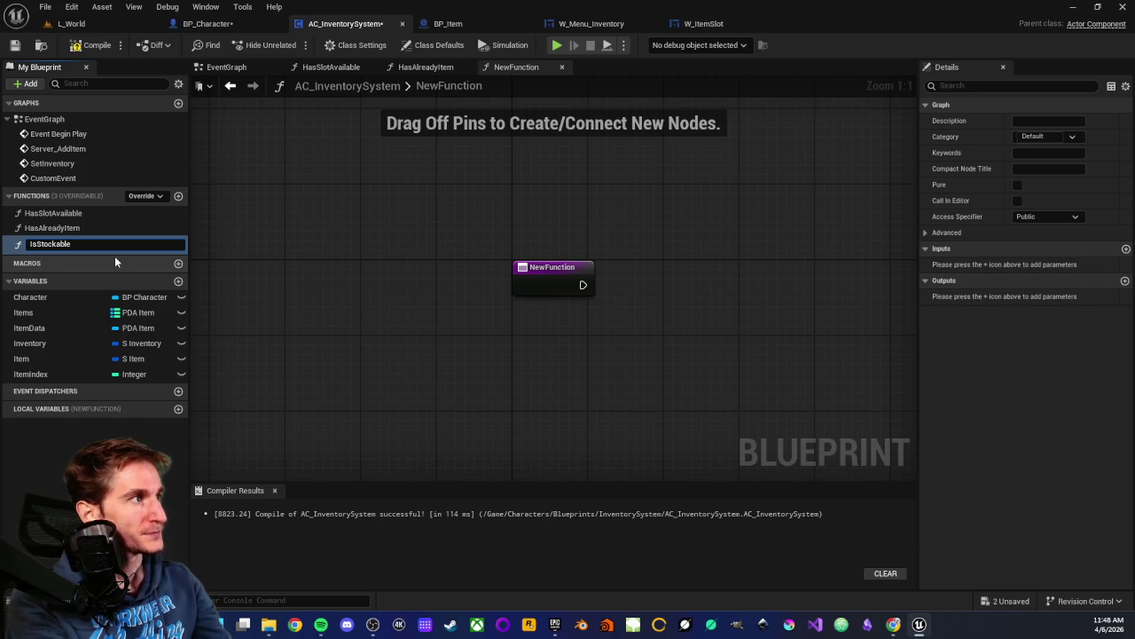
{"action": "key", "text": "Return"}
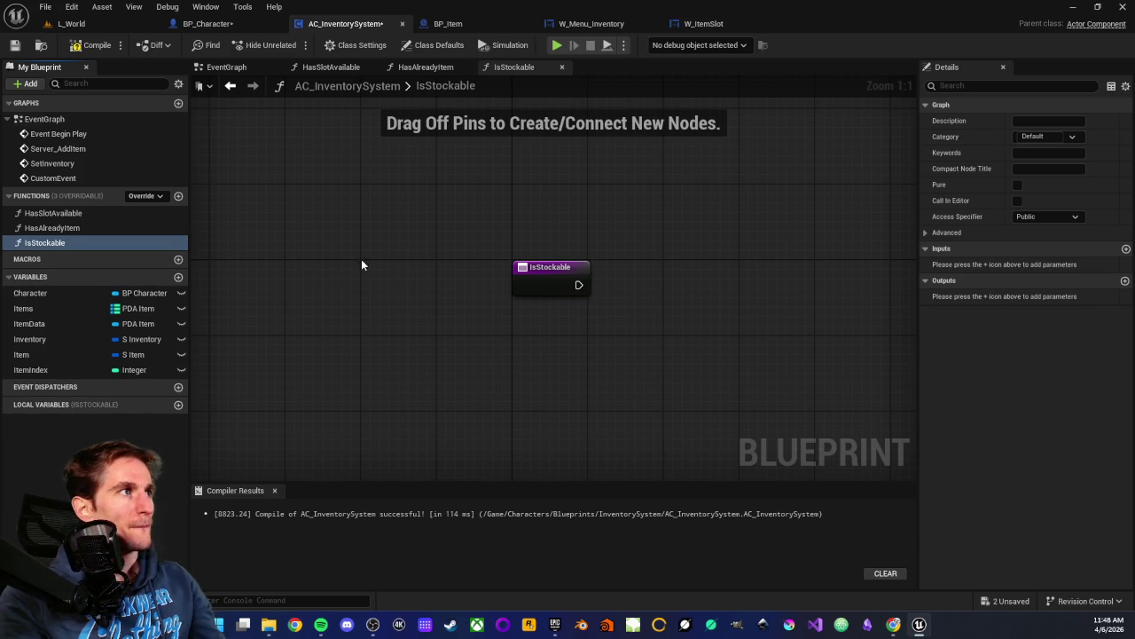
{"action": "left_click", "coordinate": [69, 49]}
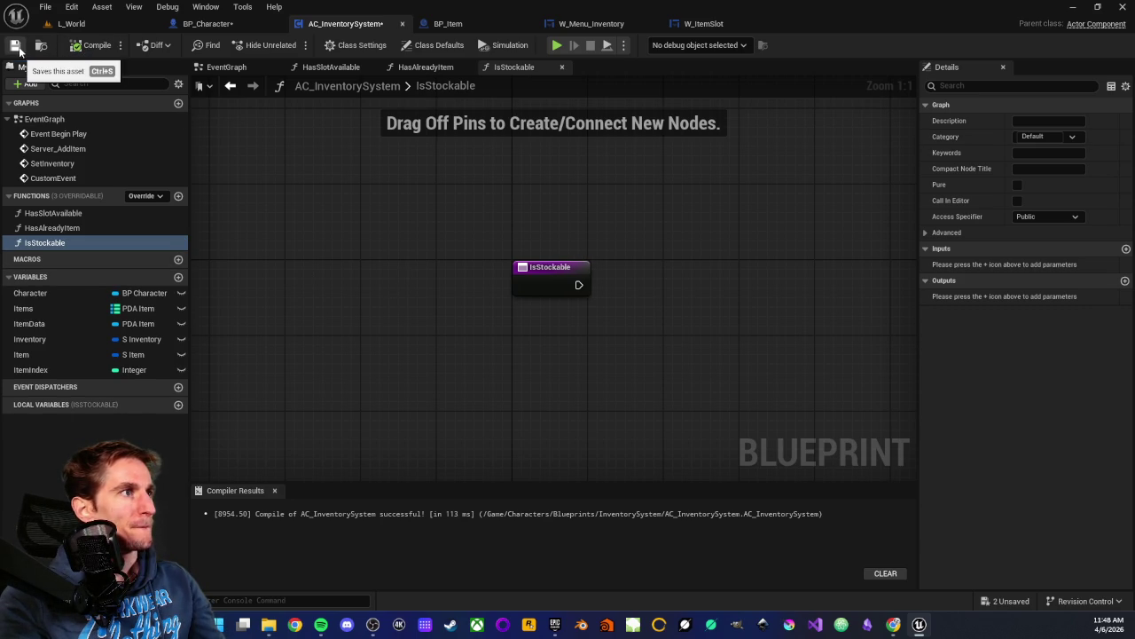
{"action": "left_click", "coordinate": [19, 46]}
- Rename the IsStockable function to IsSlotStockable
{"action": "left_click_drag", "start_coordinate": [445, 317], "coordinate": [421, 323]}
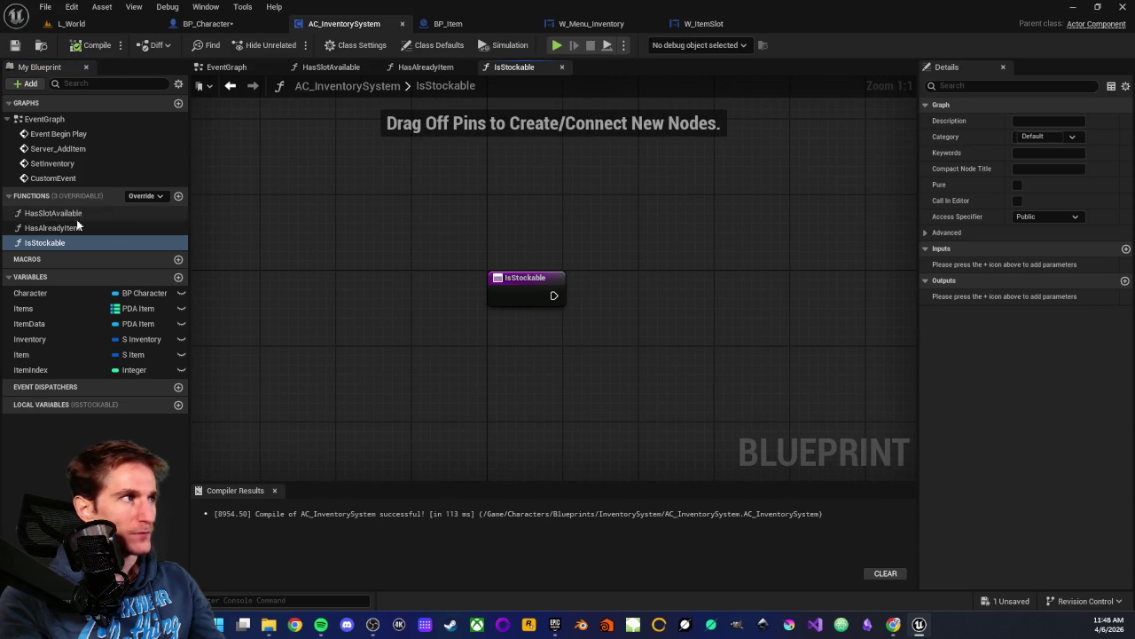
{"action": "left_click", "coordinate": [29, 245]}
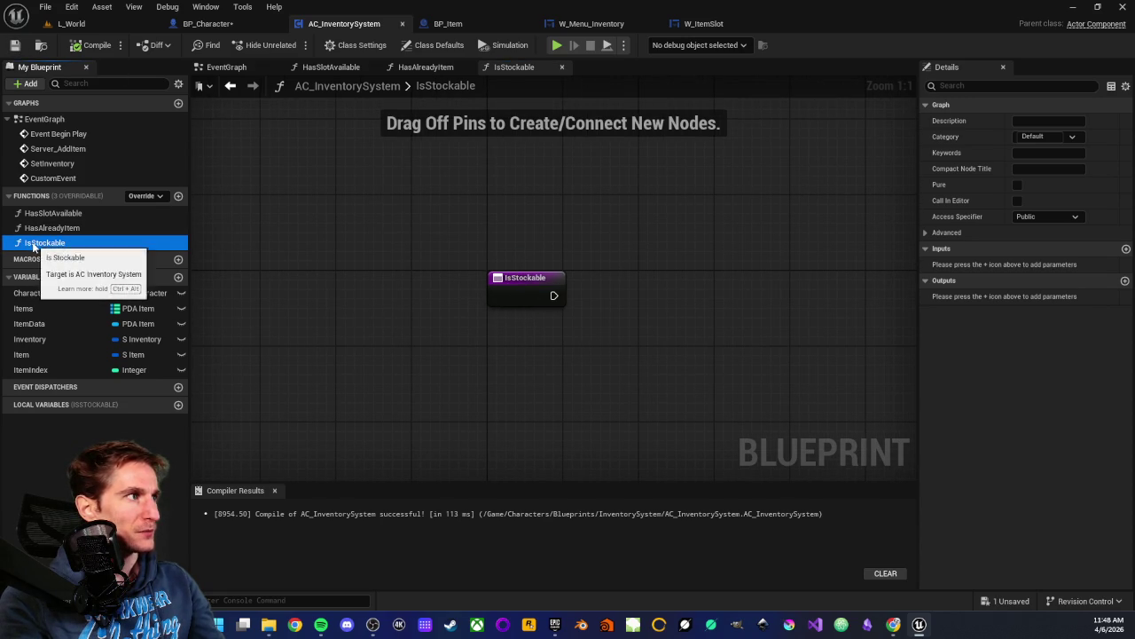
{"action": "left_click", "coordinate": [35, 244]}
{"action": "type", "text": "Slot"}
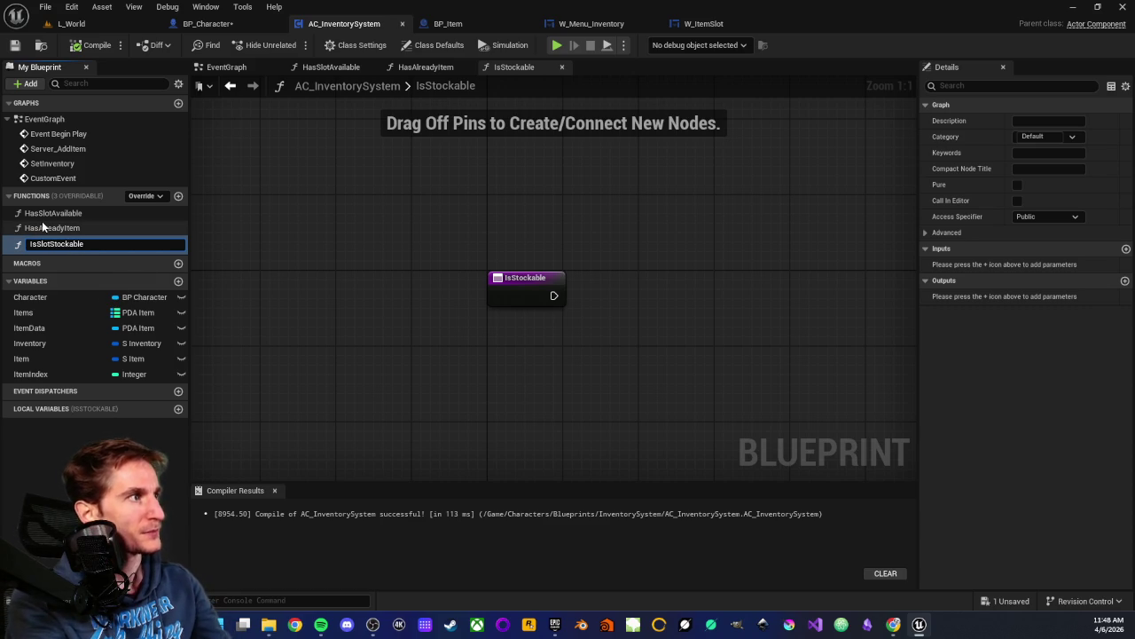
{"action": "key", "text": "Return"}
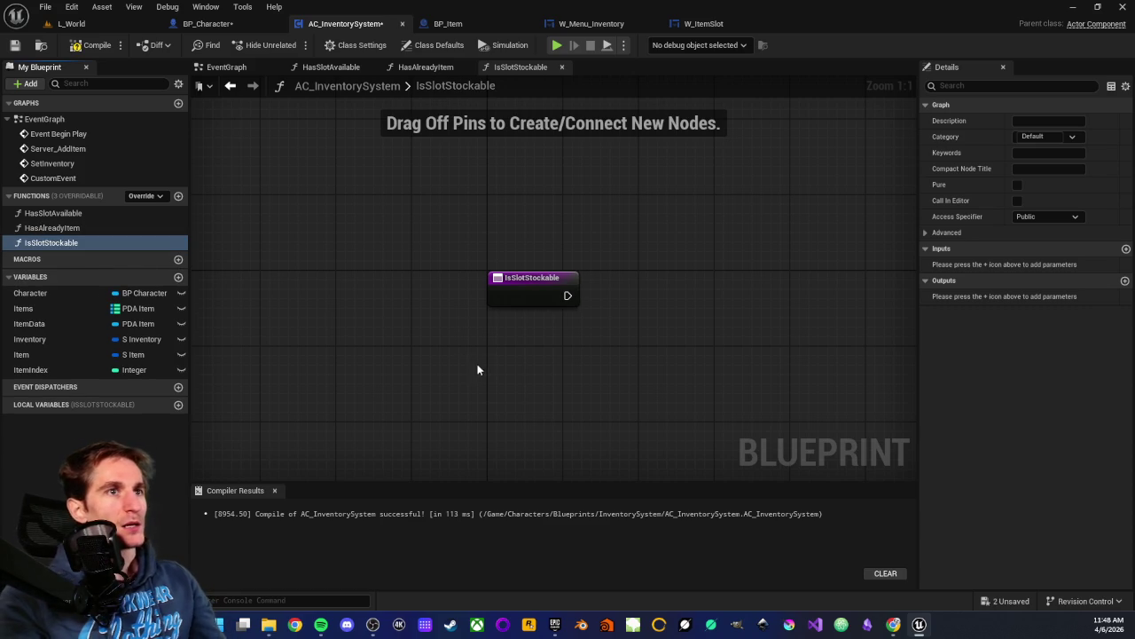
- Give IsSlotStockable an Integer input parameter named Index
{"action": "left_click", "coordinate": [536, 282]}
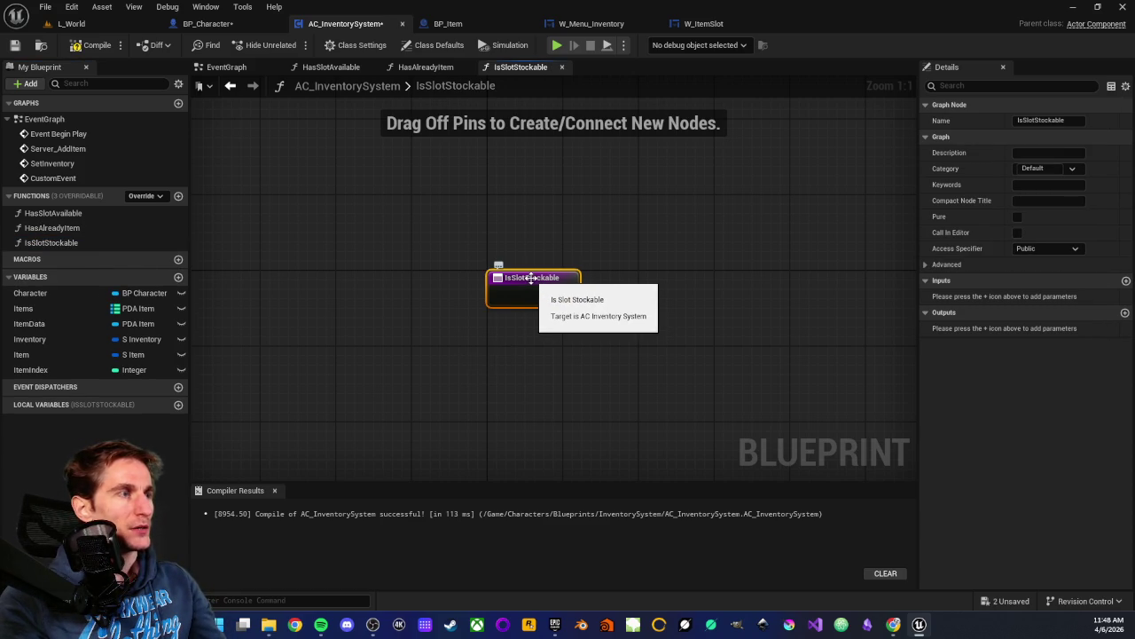
{"action": "mouse_move", "coordinate": [552, 384]}
{"action": "left_mouse_down"}
{"action": "mouse_move", "coordinate": [557, 373]}
{"action": "mouse_move", "coordinate": [510, 369]}
{"action": "left_mouse_up"}
{"action": "left_click", "coordinate": [1125, 280]}
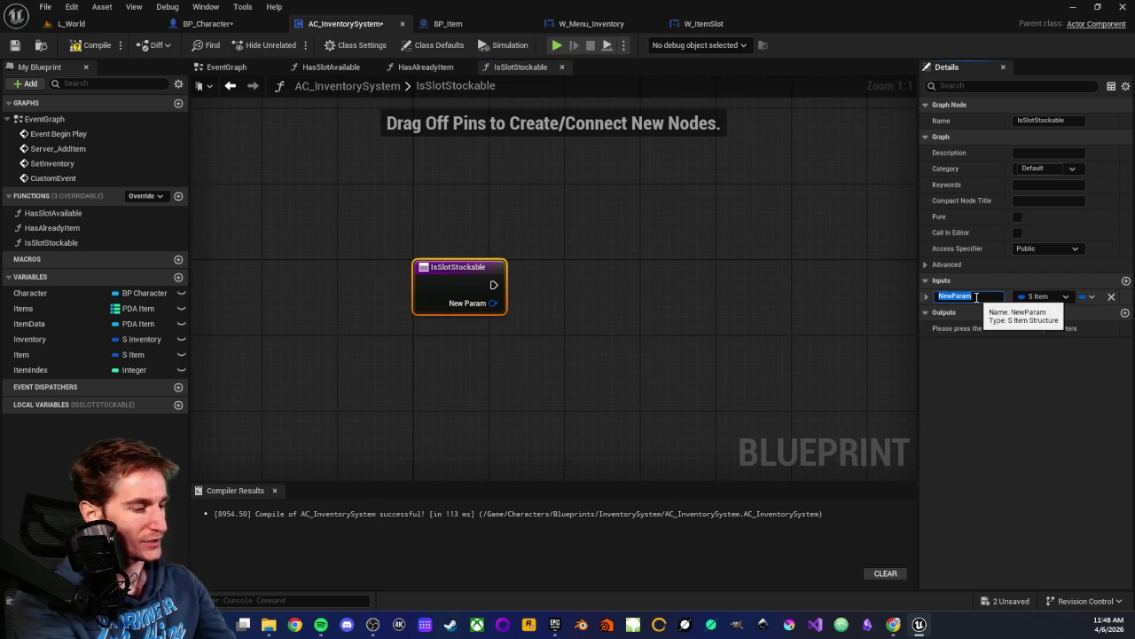
{"action": "type", "text": "Index"}
{"action": "key", "text": "Return"}
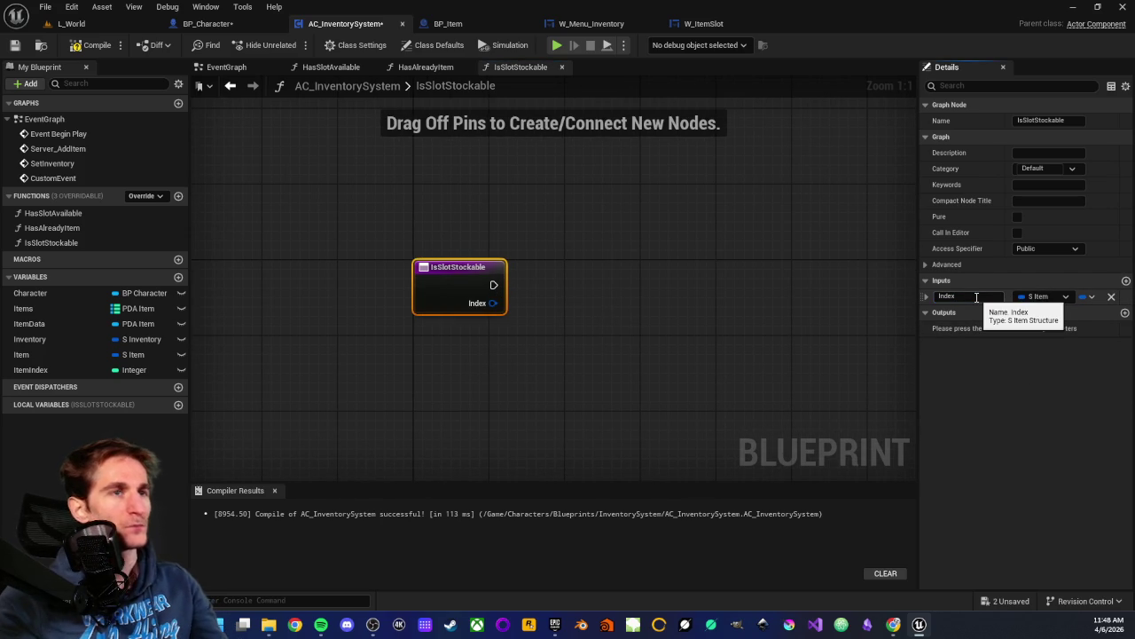
{"action": "left_click", "coordinate": [1060, 295]}
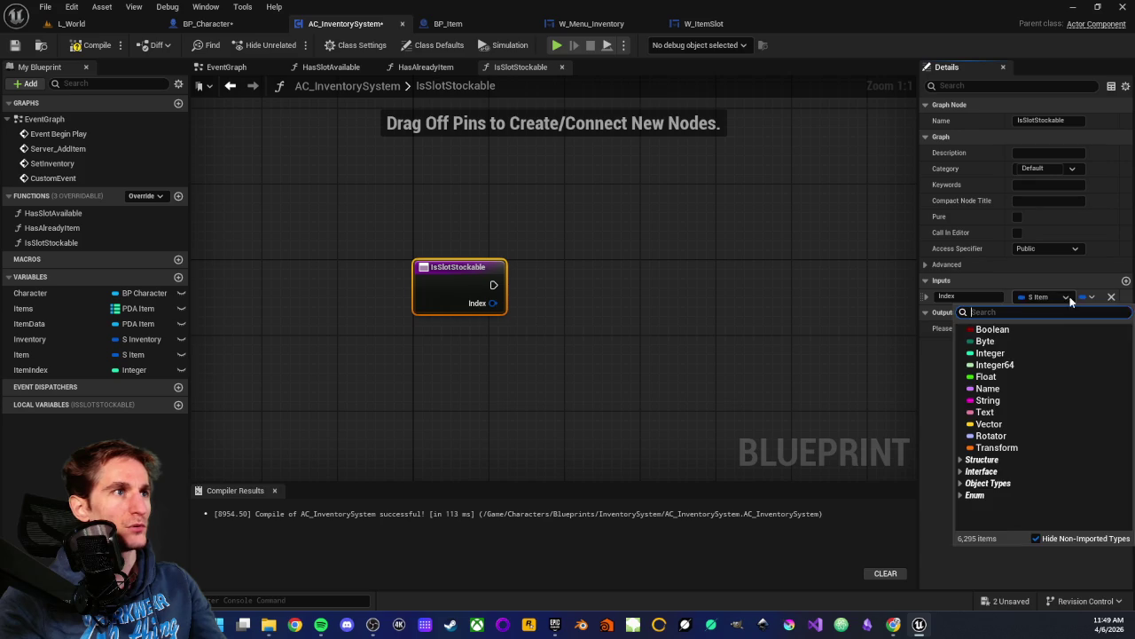
{"action": "left_click", "coordinate": [989, 353]}
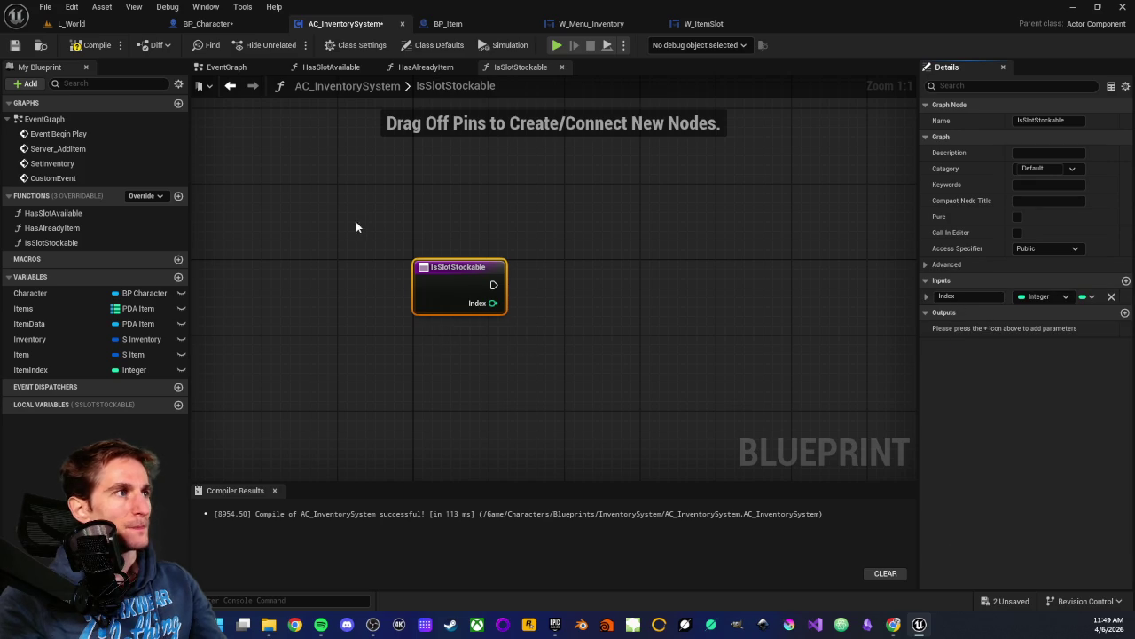
{"action": "left_click", "coordinate": [511, 372]}
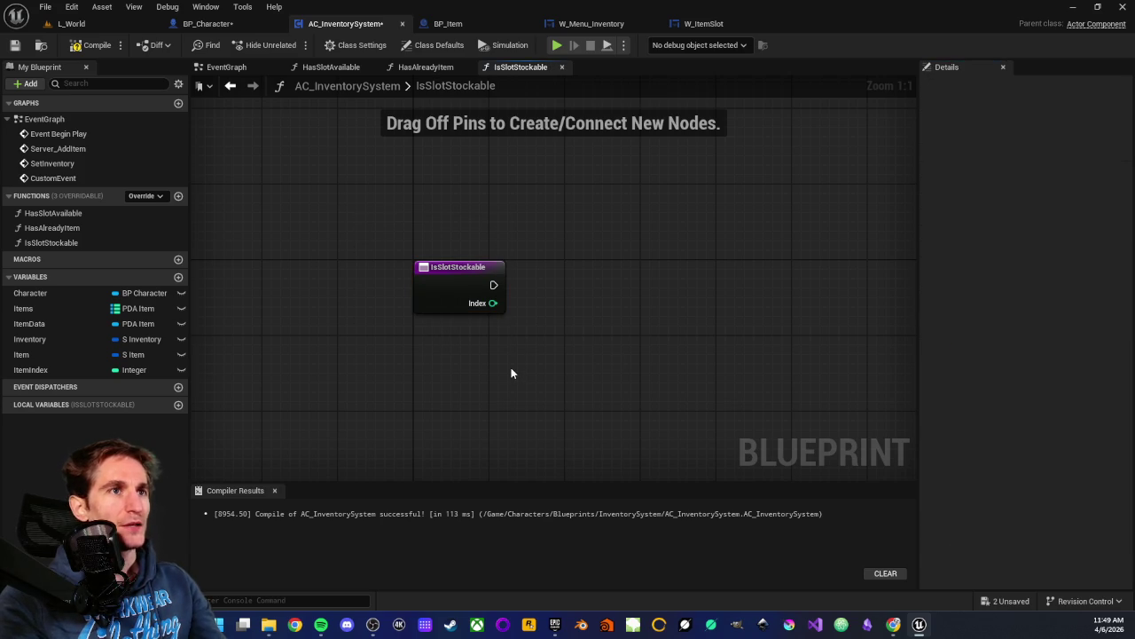
{"action": "left_click_drag", "start_coordinate": [511, 373], "coordinate": [459, 351]}
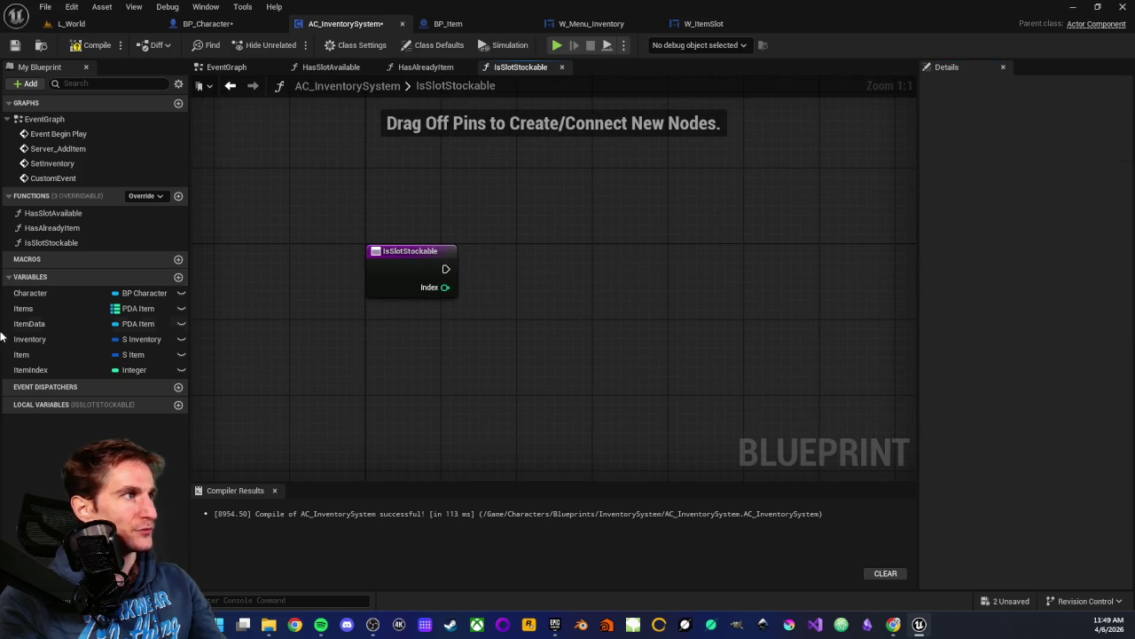
- Place an Inventory getter and break it, keeping only the Items Data output visible
{"action": "left_click_drag", "start_coordinate": [35, 339], "coordinate": [156, 356]}
{"action": "left_click_drag", "start_coordinate": [452, 350], "coordinate": [570, 358]}
{"action": "left_click", "coordinate": [476, 373]}
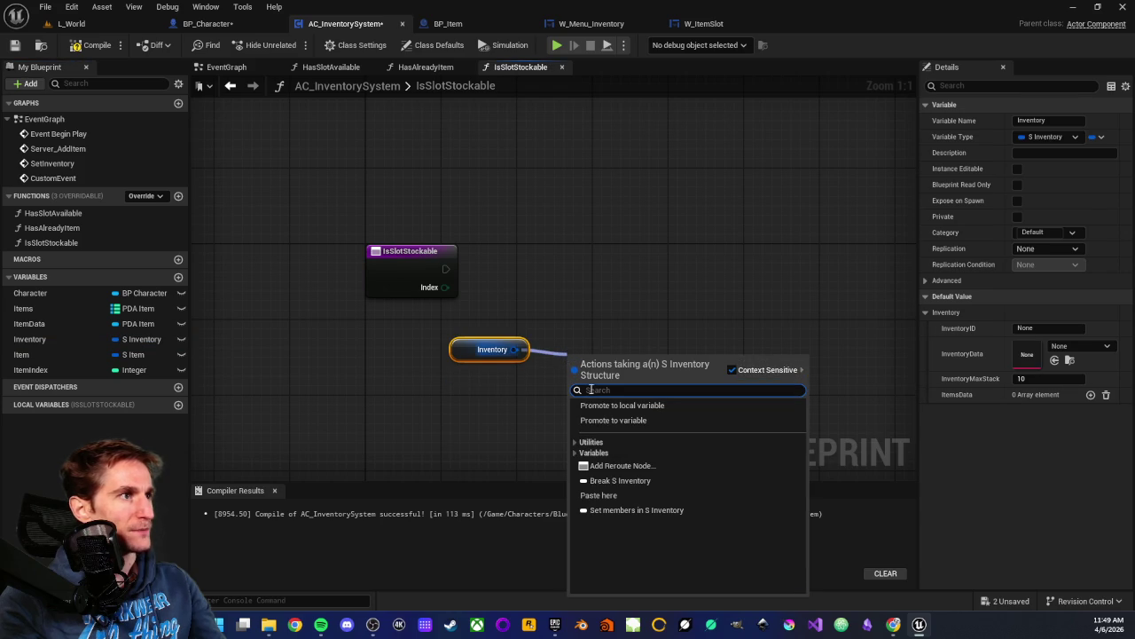
{"action": "left_click", "coordinate": [614, 480]}
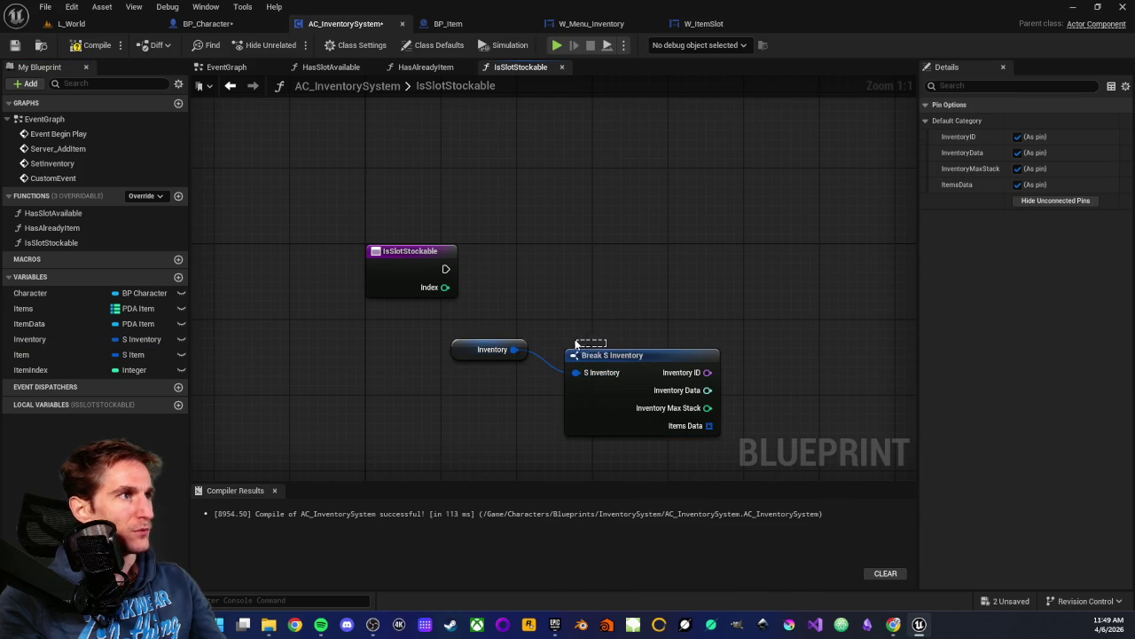
{"action": "left_click_drag", "start_coordinate": [601, 360], "coordinate": [574, 352]}
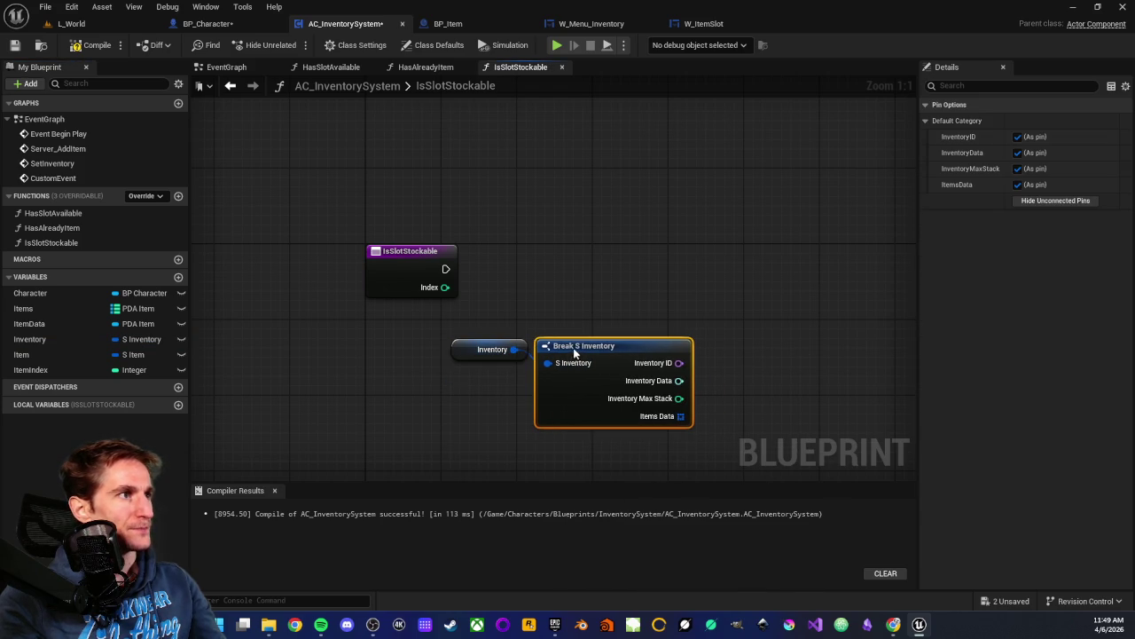
{"action": "left_click_drag", "start_coordinate": [1018, 136], "coordinate": [1018, 180]}
{"action": "left_click", "coordinate": [1017, 182]}
{"action": "left_click", "coordinate": [575, 291]}
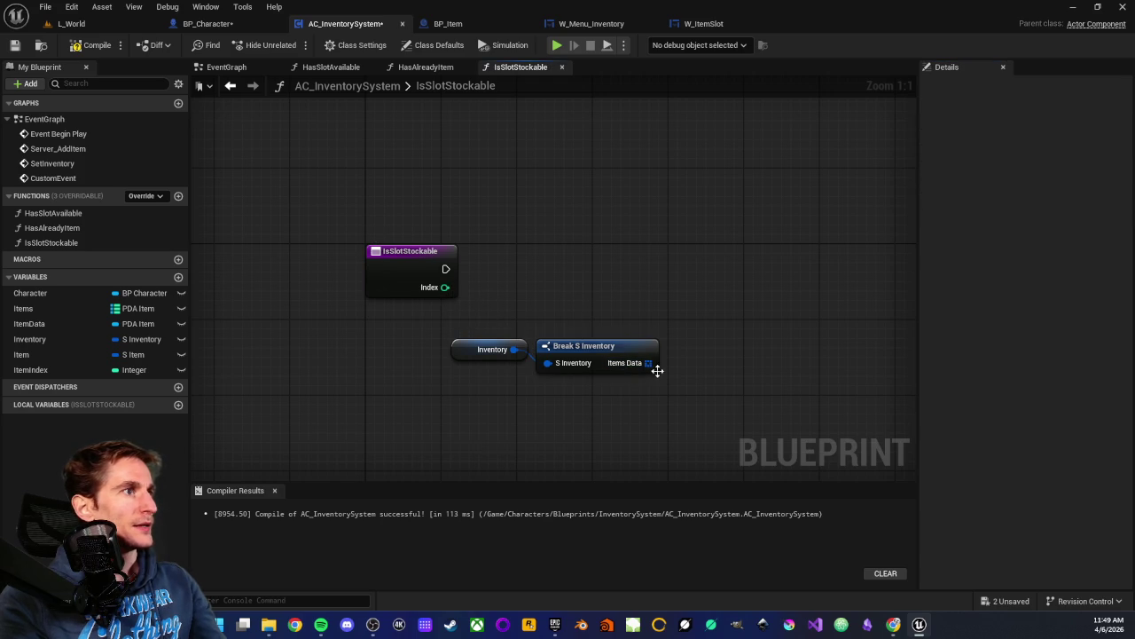
{"action": "left_click_drag", "start_coordinate": [658, 371], "coordinate": [725, 344]}
- Add a copy GET on Items Data and wire the Index input into it
{"action": "type", "text": "g"}
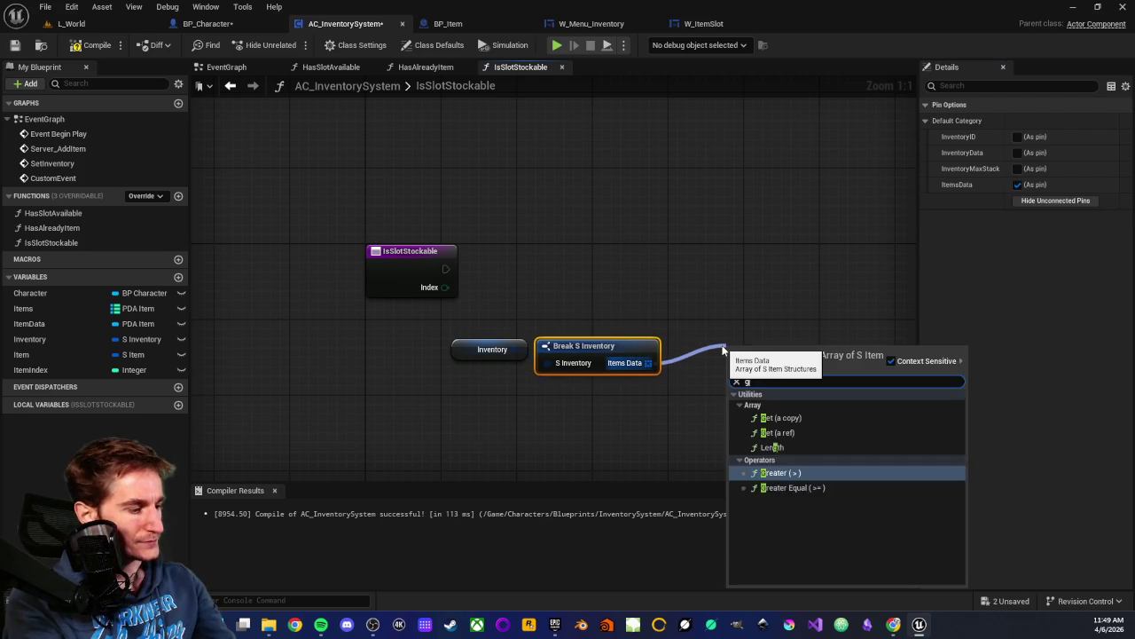
{"action": "type", "text": "et"}
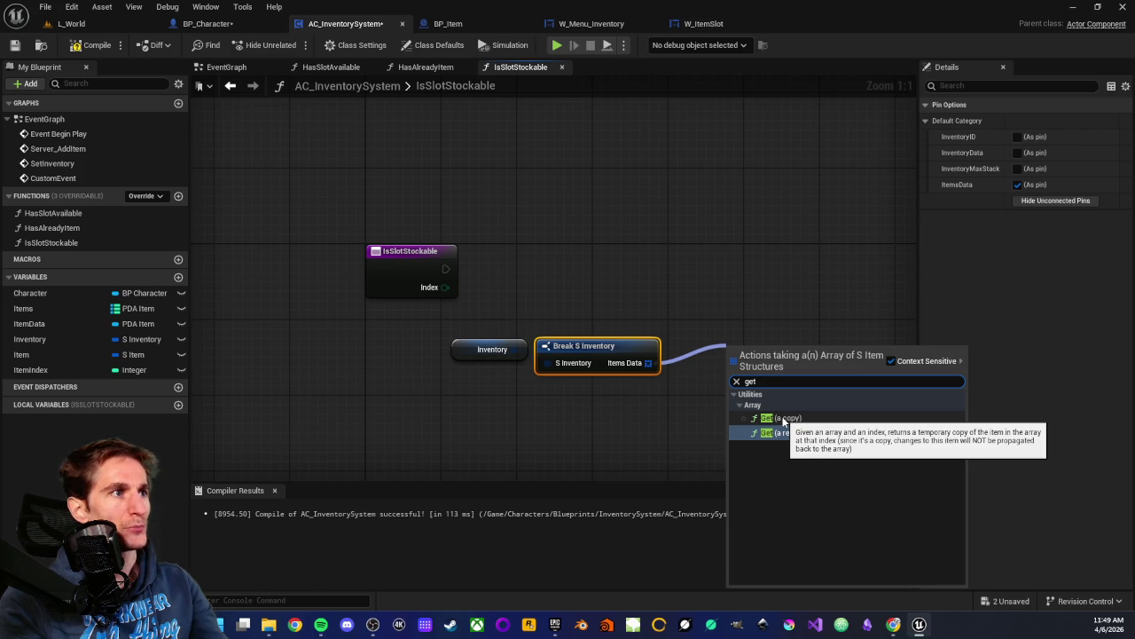
{"action": "left_click", "coordinate": [783, 417]}
{"action": "left_click_drag", "start_coordinate": [765, 362], "coordinate": [735, 356]}
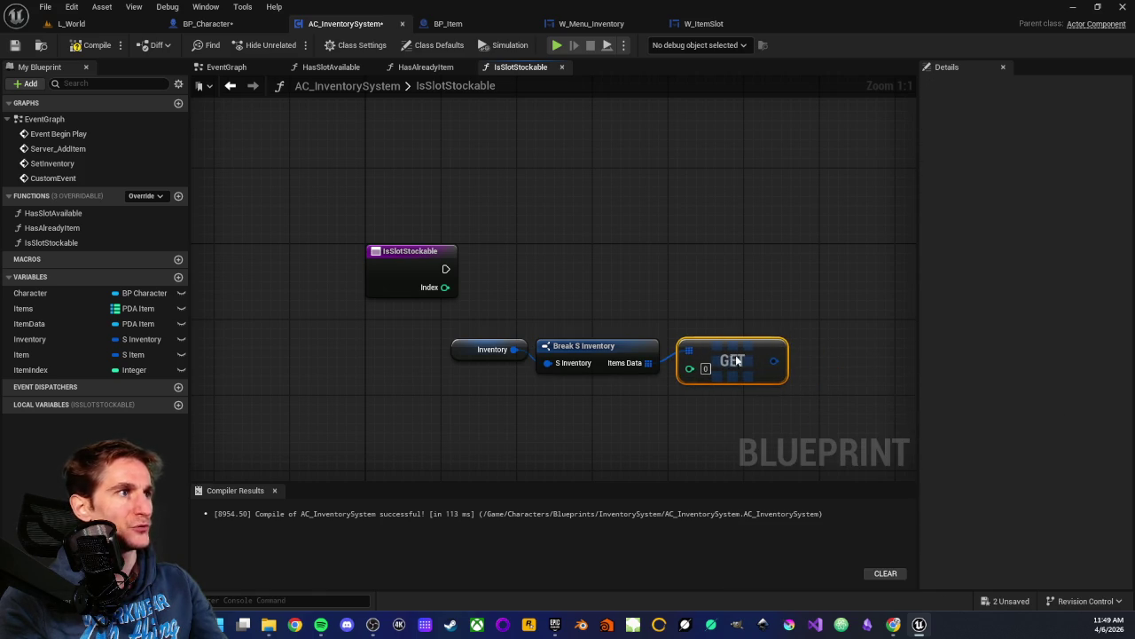
{"action": "mouse_move", "coordinate": [502, 327]}
{"action": "left_mouse_down"}
{"action": "mouse_move", "coordinate": [727, 373]}
{"action": "mouse_move", "coordinate": [760, 313]}
{"action": "left_mouse_up"}
{"action": "mouse_move", "coordinate": [444, 286]}
{"action": "left_mouse_down"}
{"action": "mouse_move", "coordinate": [714, 346]}
{"action": "mouse_move", "coordinate": [729, 322]}
{"action": "mouse_move", "coordinate": [703, 321]}
{"action": "mouse_move", "coordinate": [696, 345]}
{"action": "mouse_move", "coordinate": [494, 344]}
{"action": "left_mouse_up"}
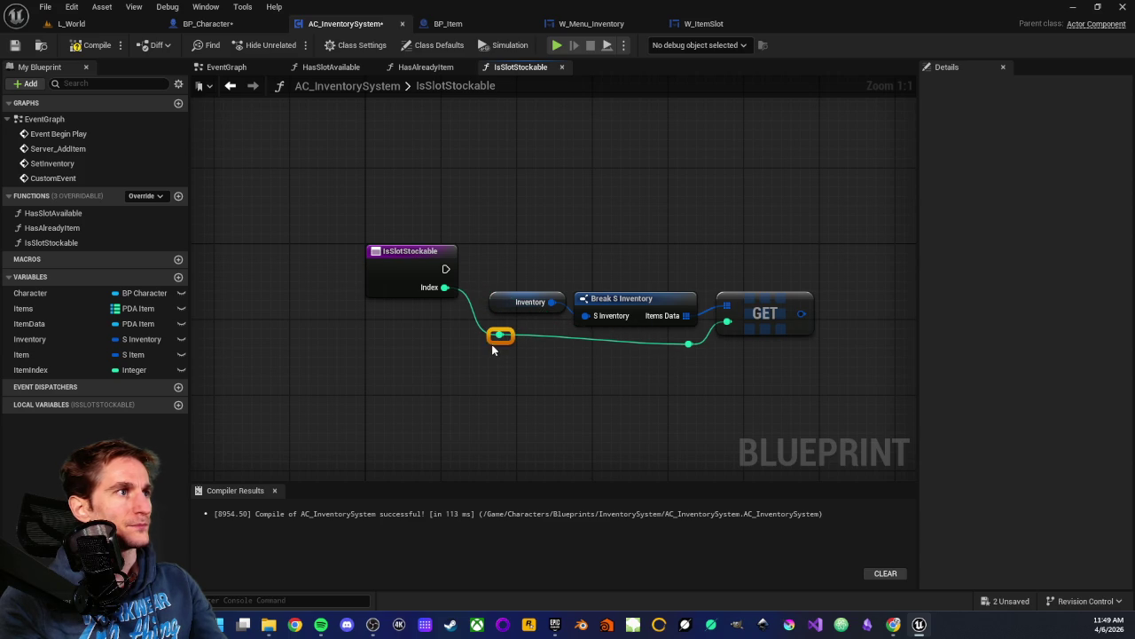
{"action": "left_click", "coordinate": [488, 356]}
{"action": "scroll", "coordinate": [629, 408], "scroll_direction": "down", "scroll_amount": 1}
- Break the GET result with Break S Item, showing only Item Data and Item Quantity
{"action": "scroll", "coordinate": [541, 409], "scroll_direction": "up", "scroll_amount": 1}
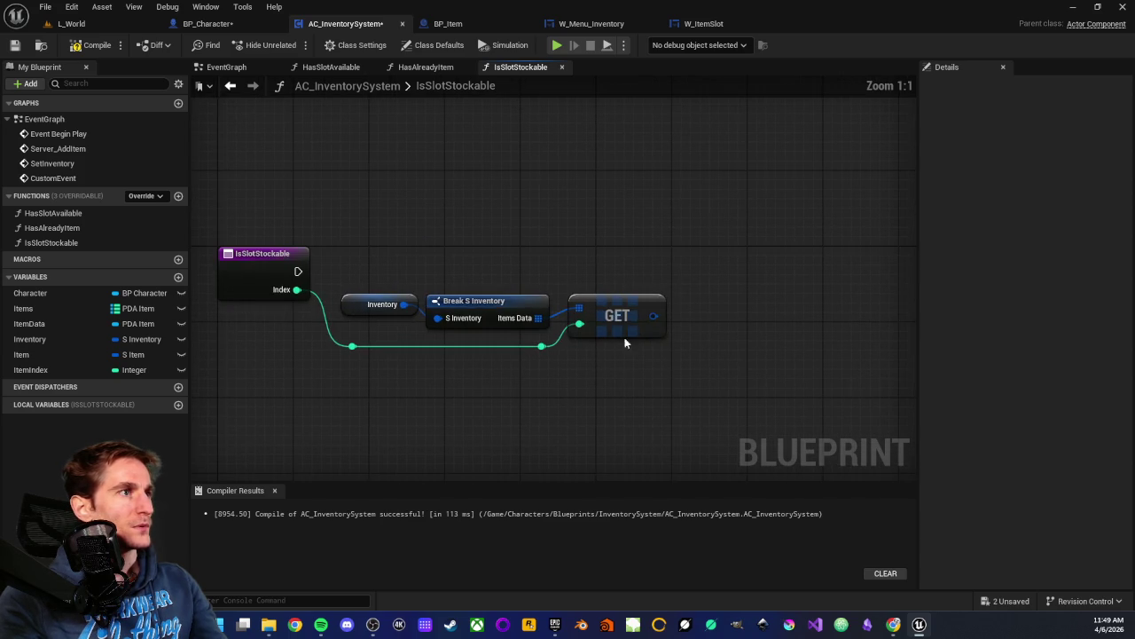
{"action": "left_click_drag", "start_coordinate": [652, 317], "coordinate": [709, 312]}
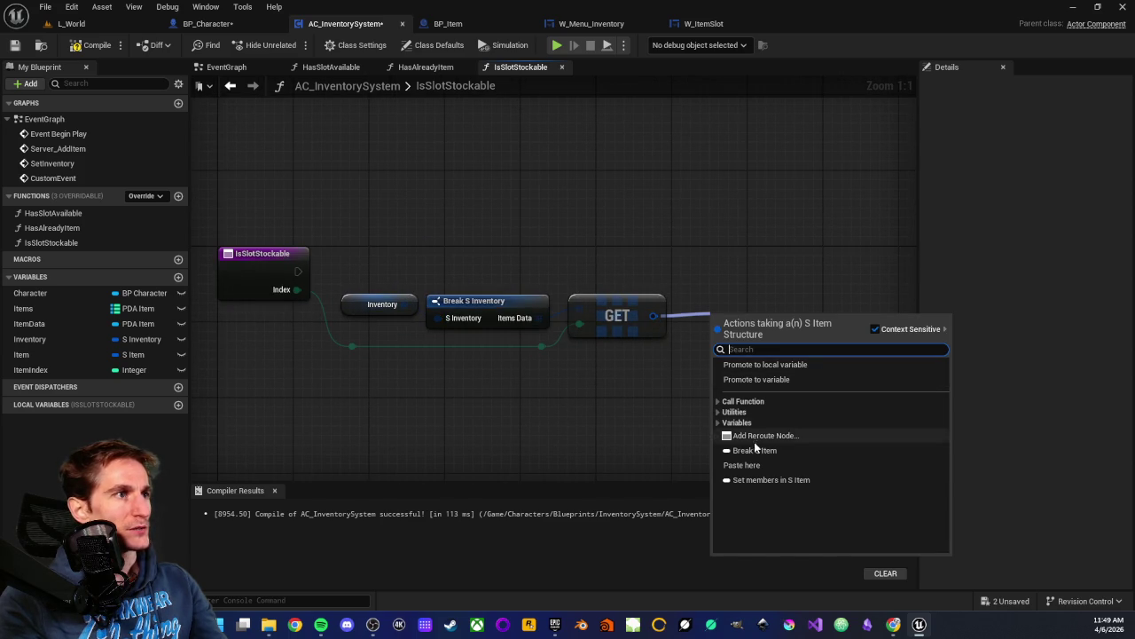
{"action": "left_click", "coordinate": [746, 448]}
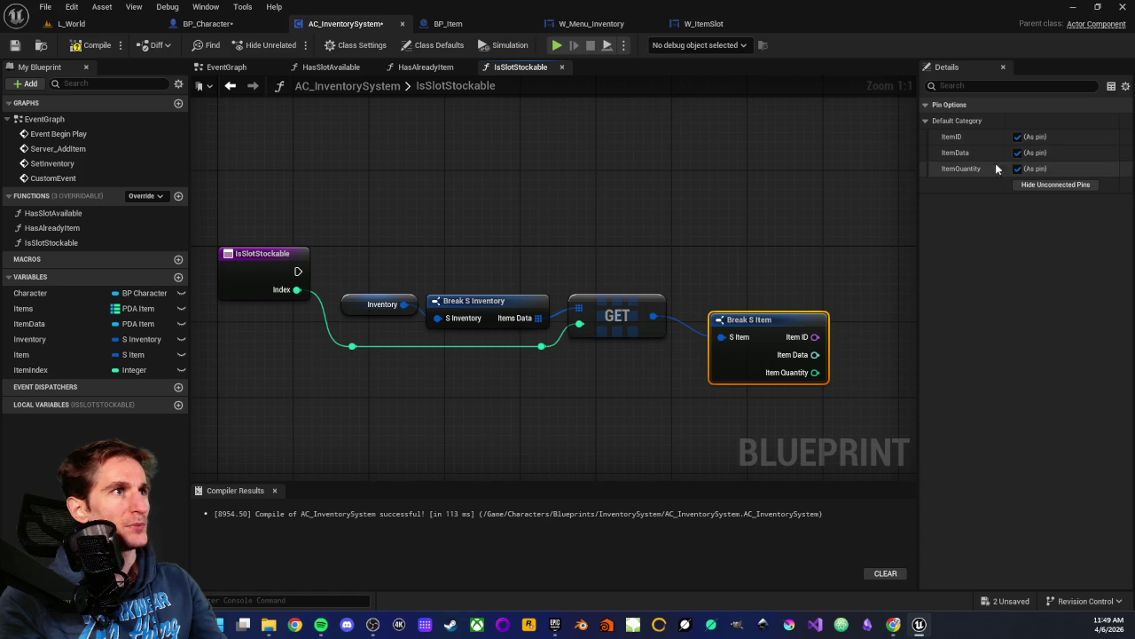
{"action": "left_click", "coordinate": [1018, 153]}
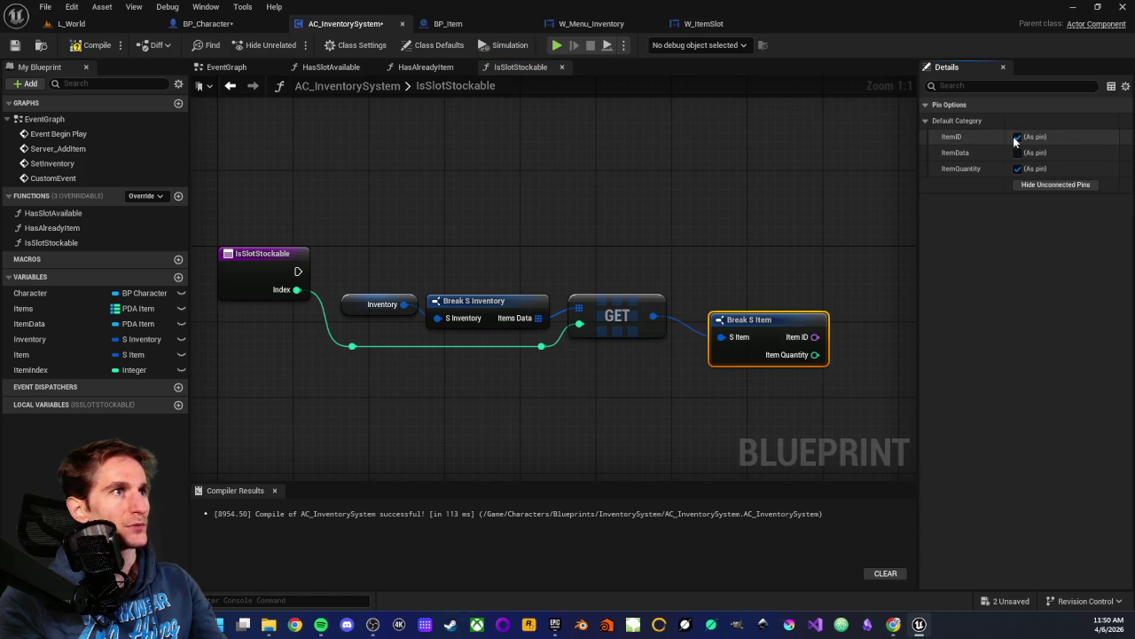
{"action": "left_click", "coordinate": [1016, 136]}
{"action": "left_click_drag", "start_coordinate": [764, 320], "coordinate": [736, 301]}
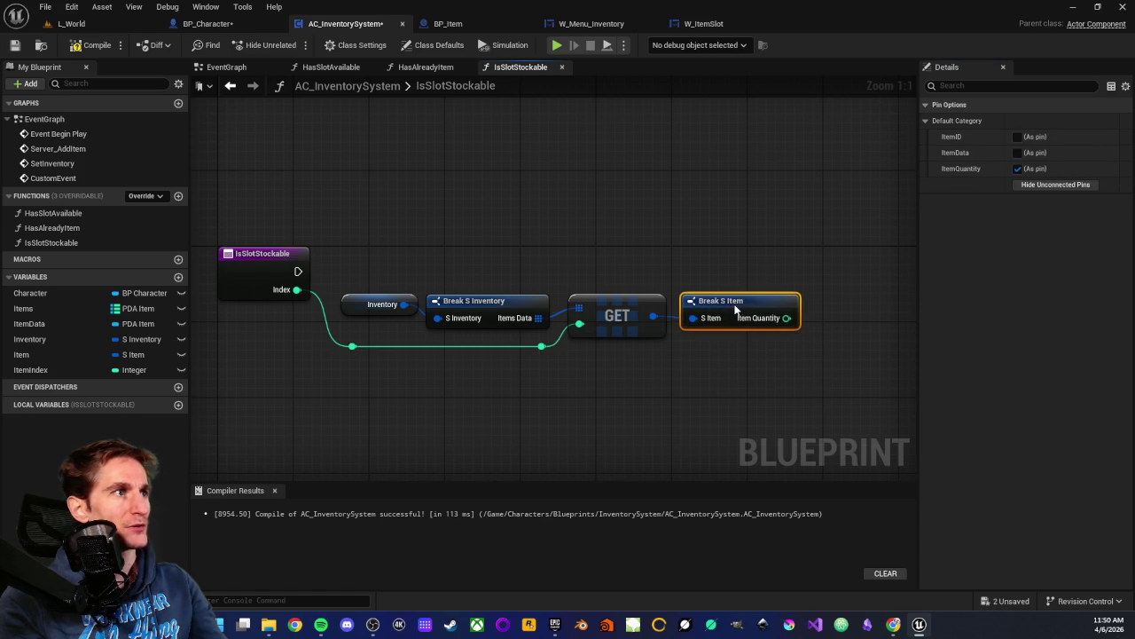
{"action": "left_click", "coordinate": [707, 355]}
{"action": "scroll", "coordinate": [707, 355], "scroll_direction": "down", "scroll_amount": 1}
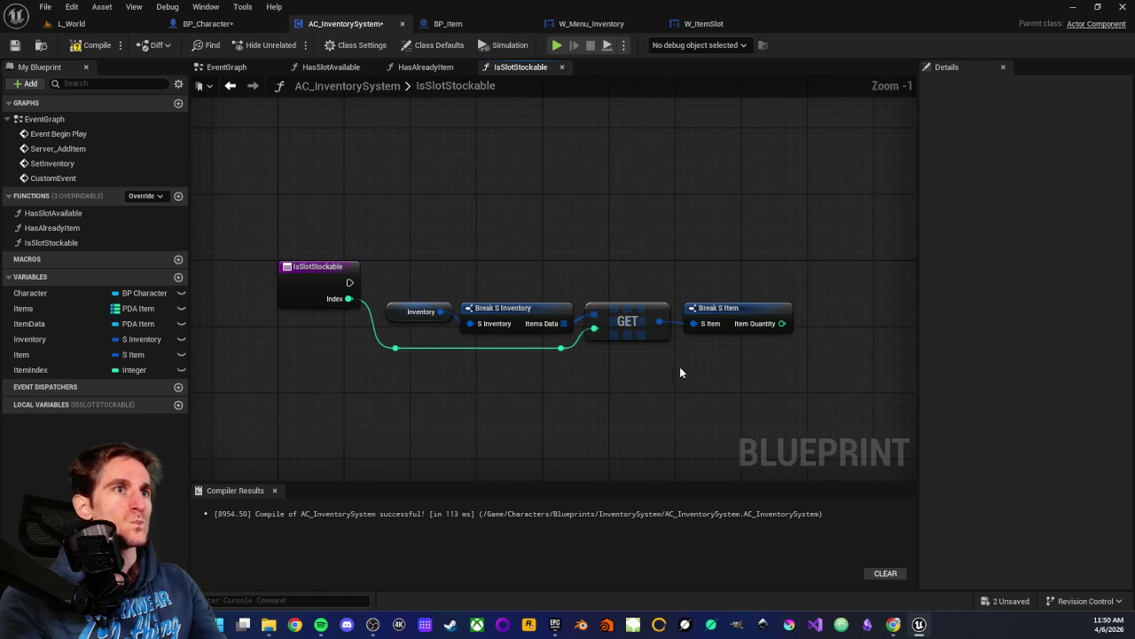
{"action": "scroll", "coordinate": [639, 375], "scroll_direction": "up", "scroll_amount": 1}
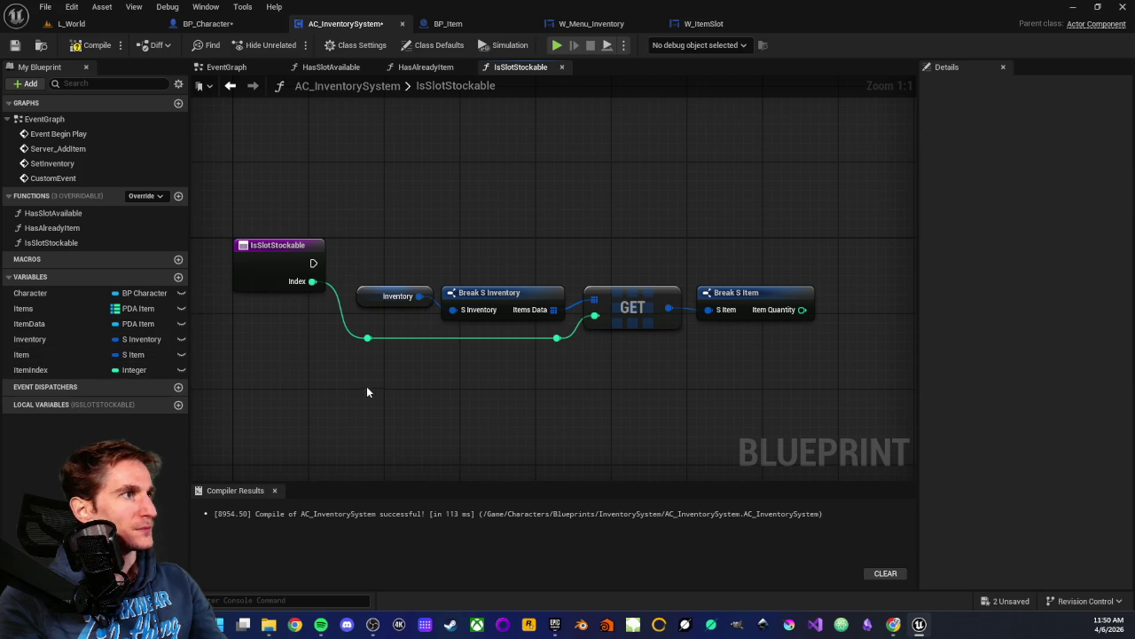
{"action": "left_click_drag", "start_coordinate": [745, 377], "coordinate": [687, 383]}
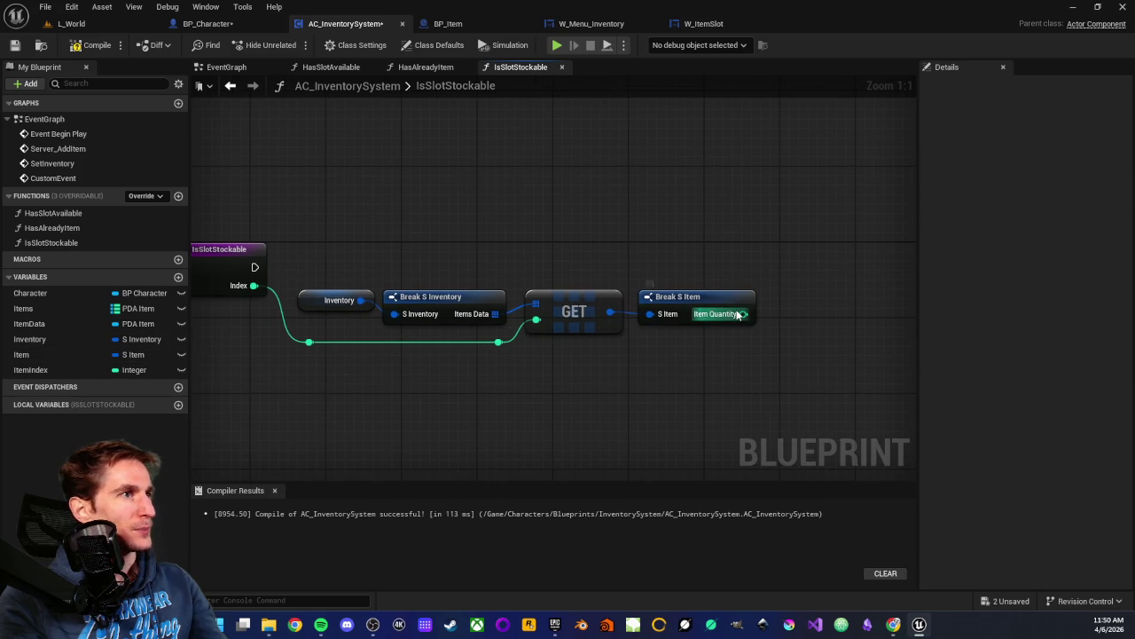
{"action": "left_click", "coordinate": [705, 299]}
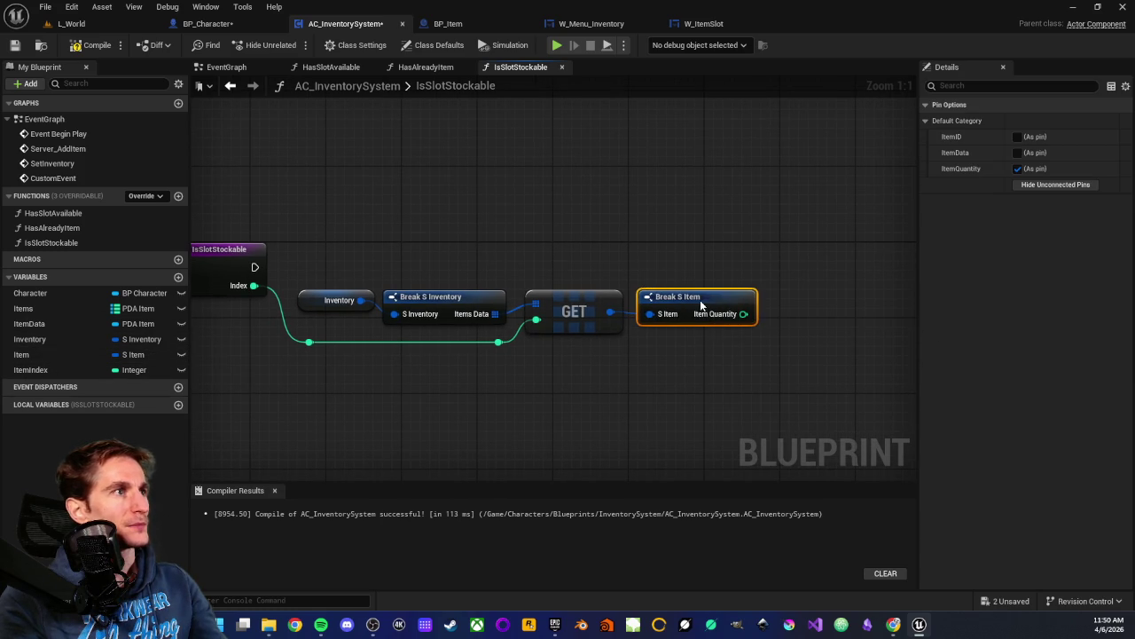
{"action": "left_click", "coordinate": [1017, 152]}
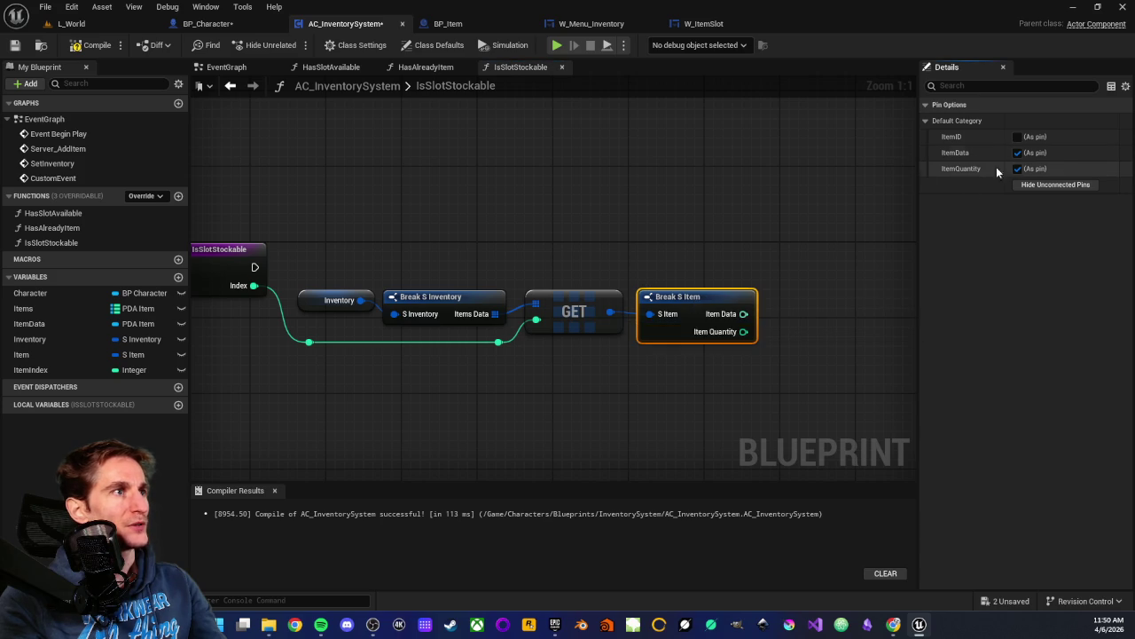
{"action": "left_click_drag", "start_coordinate": [695, 378], "coordinate": [582, 382]}
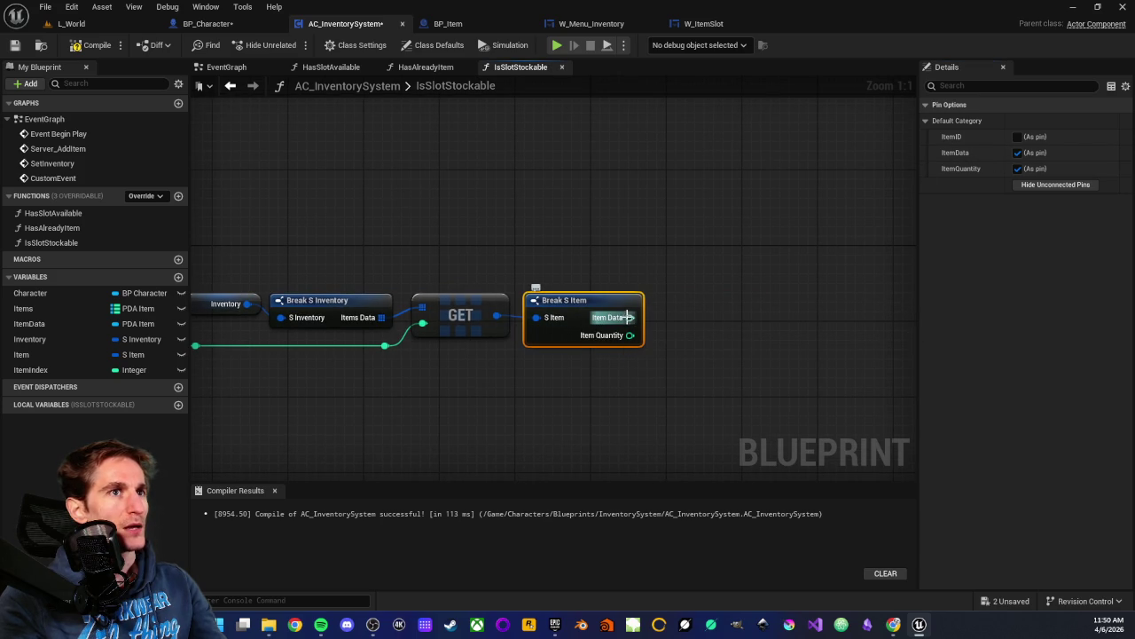
- Feed Item Data into a Load Asset Blocking node driven by the function entry
{"action": "mouse_move", "coordinate": [629, 317]}
{"action": "left_mouse_down"}
{"action": "mouse_move", "coordinate": [718, 314]}
{"action": "mouse_move", "coordinate": [697, 318]}
{"action": "left_mouse_up"}
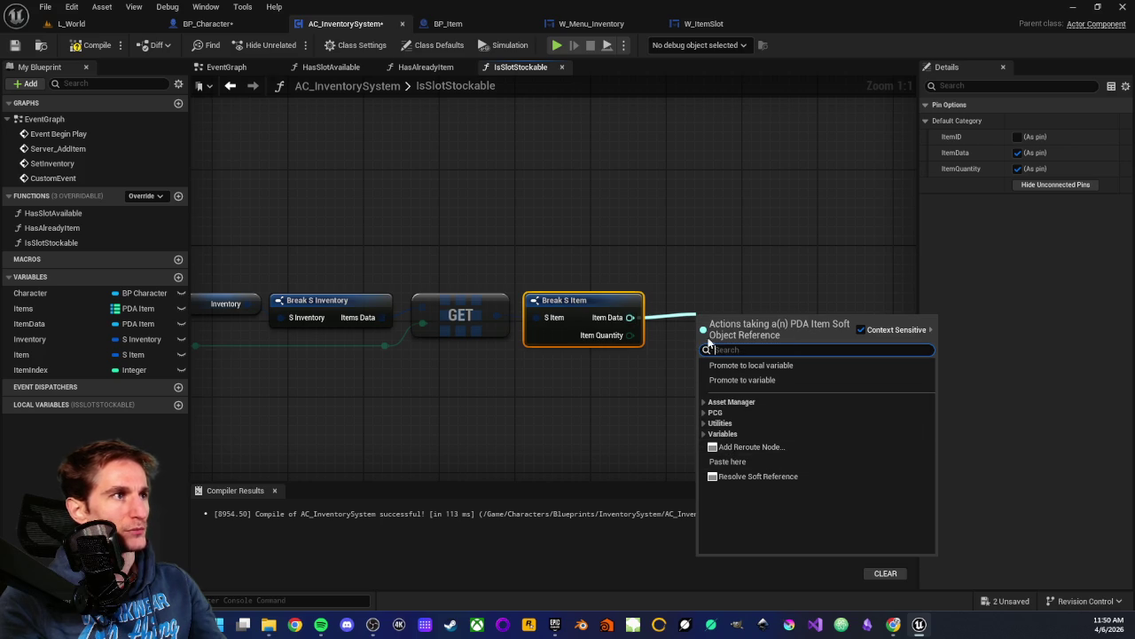
{"action": "type", "text": "load"}
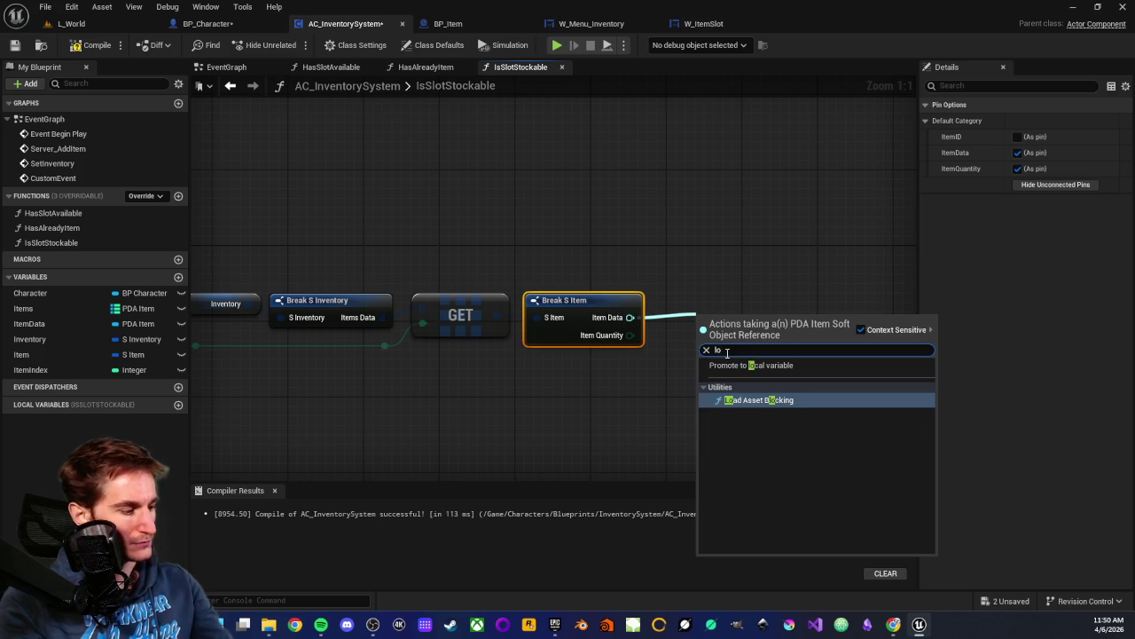
{"action": "left_click", "coordinate": [744, 375]}
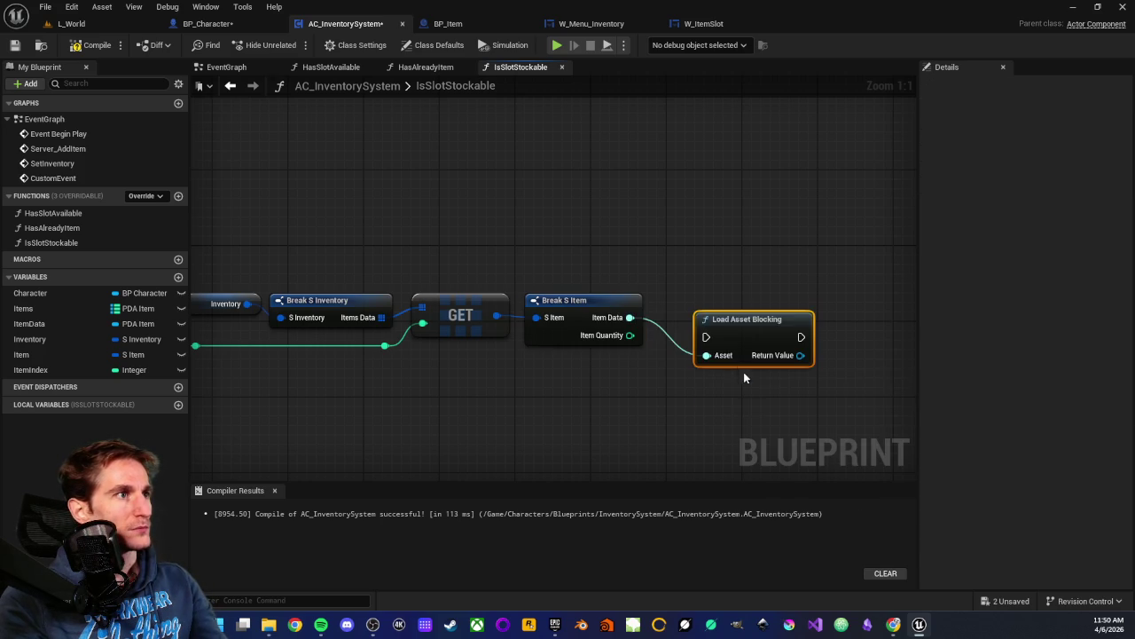
{"action": "left_click_drag", "start_coordinate": [735, 318], "coordinate": [707, 267]}
{"action": "scroll", "coordinate": [707, 267], "scroll_direction": "down", "scroll_amount": 2}
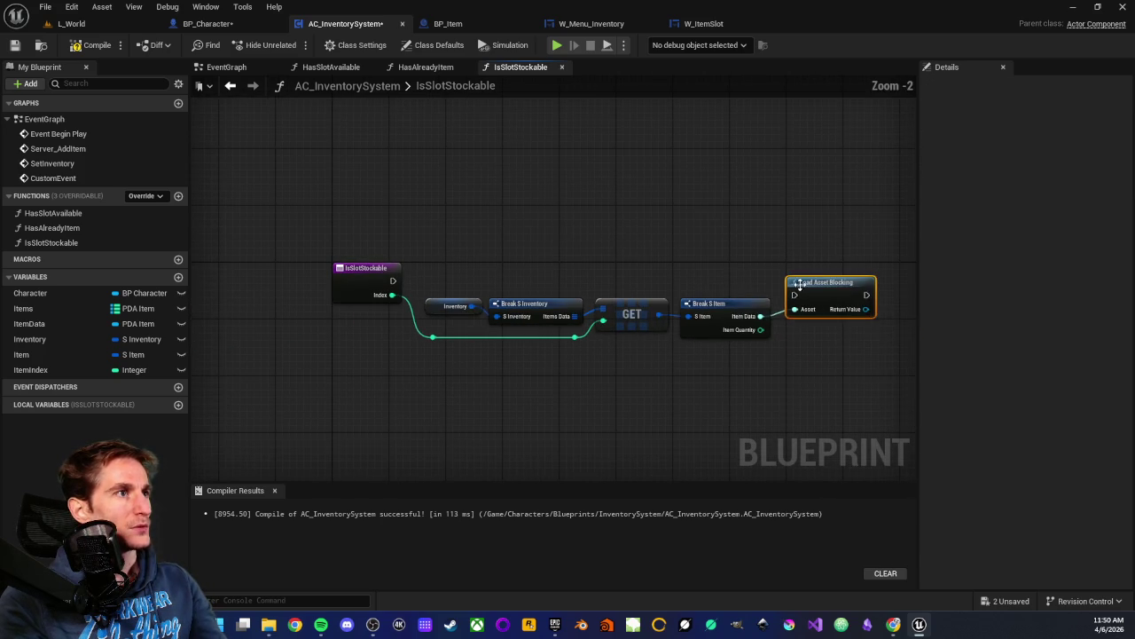
{"action": "mouse_move", "coordinate": [392, 281]}
{"action": "left_mouse_down"}
{"action": "mouse_move", "coordinate": [821, 294]}
{"action": "mouse_move", "coordinate": [794, 287]}
{"action": "mouse_move", "coordinate": [808, 271]}
{"action": "left_mouse_up"}
{"action": "left_click_drag", "start_coordinate": [805, 329], "coordinate": [656, 325]}
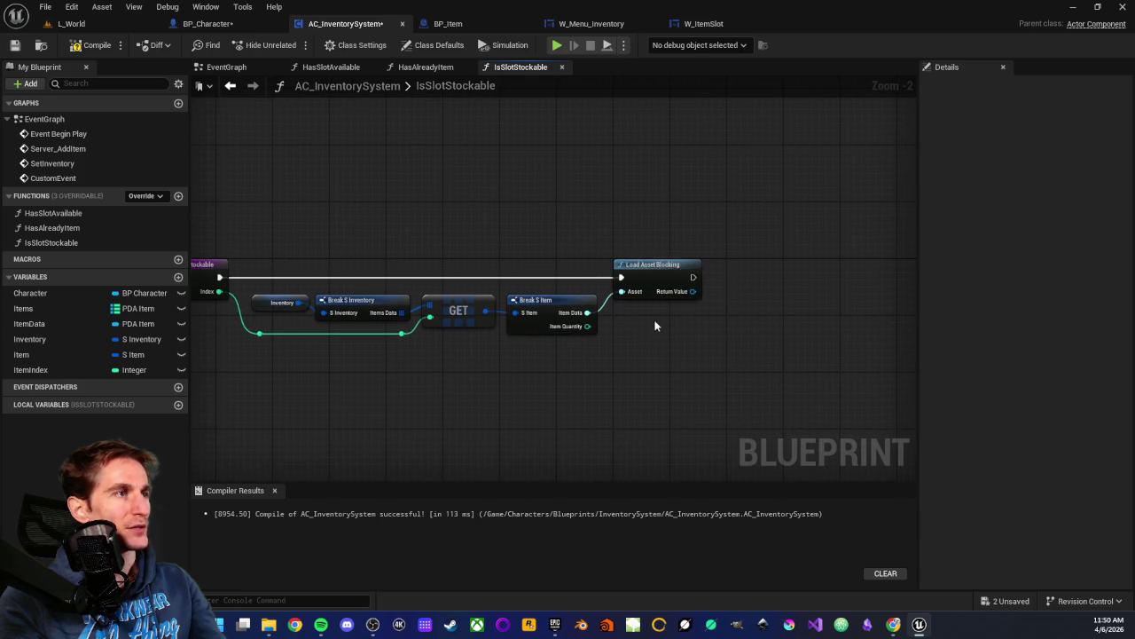
{"action": "scroll", "coordinate": [657, 325], "scroll_direction": "up", "scroll_amount": 2}
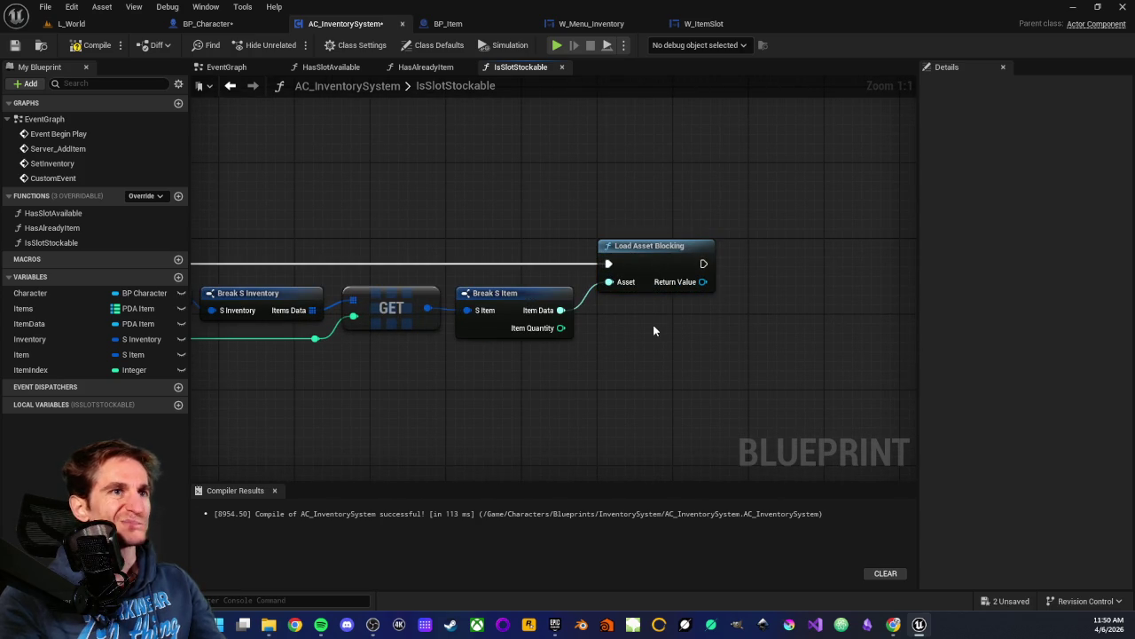
{"action": "mouse_move", "coordinate": [653, 330]}
{"action": "left_mouse_down"}
{"action": "mouse_move", "coordinate": [561, 316]}
{"action": "mouse_move", "coordinate": [546, 335]}
{"action": "mouse_move", "coordinate": [604, 325]}
{"action": "left_mouse_up"}
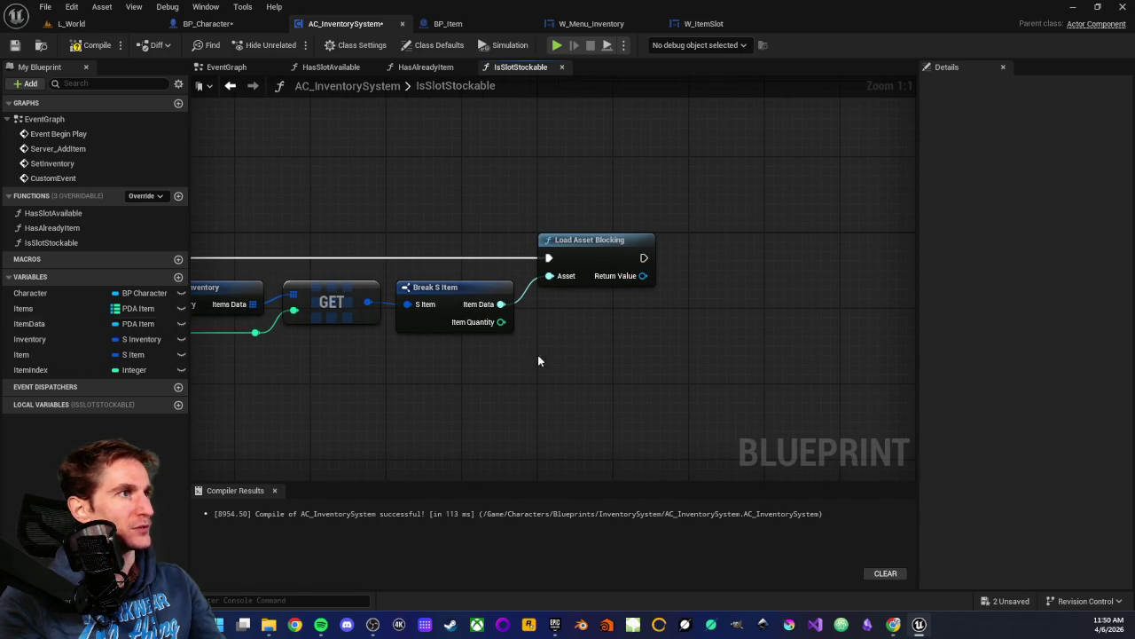
{"action": "left_click_drag", "start_coordinate": [567, 211], "coordinate": [631, 213]}
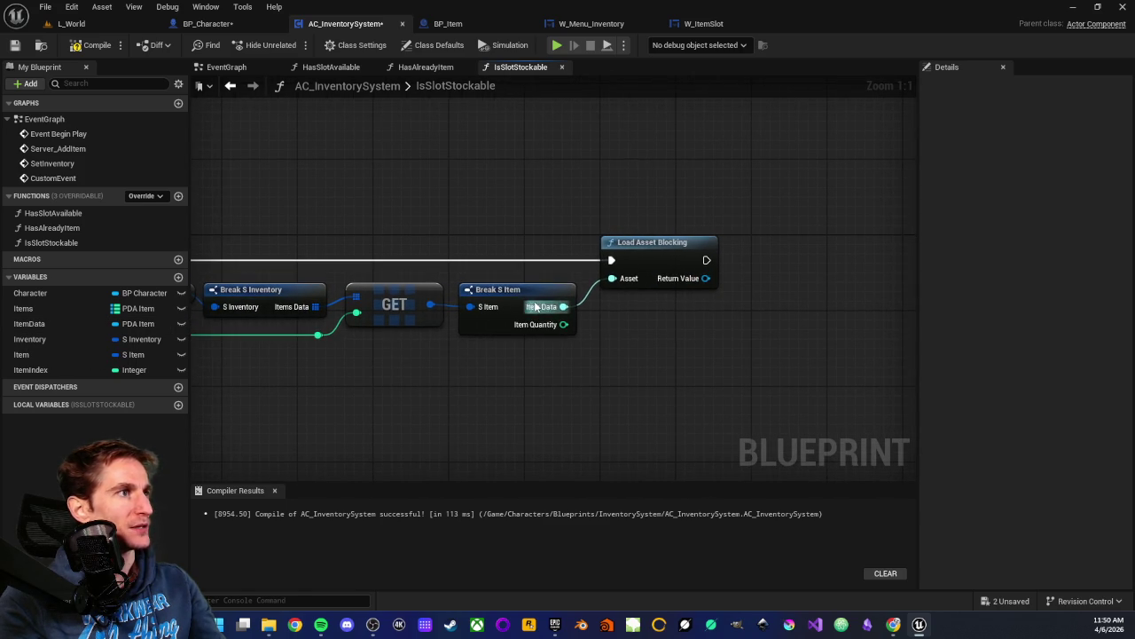
- Delete the Load Asset Blocking node and hide Break S Item's Item Data output
{"action": "left_click", "coordinate": [28, 325]}
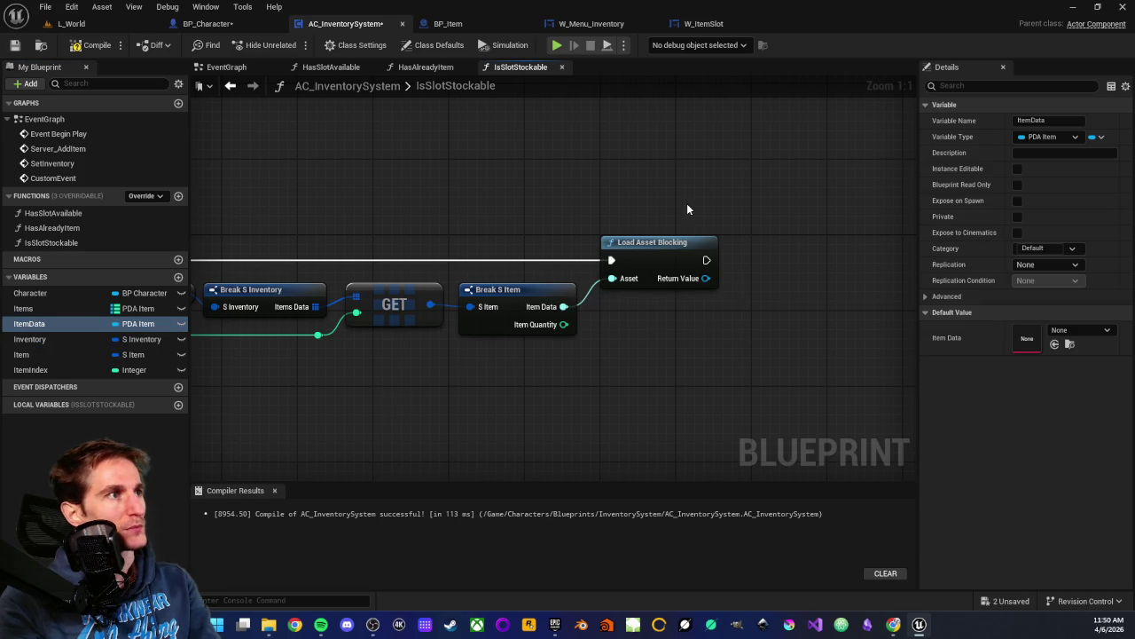
{"action": "left_click", "coordinate": [674, 252]}
{"action": "key", "text": "Delete"}
{"action": "left_click", "coordinate": [530, 291]}
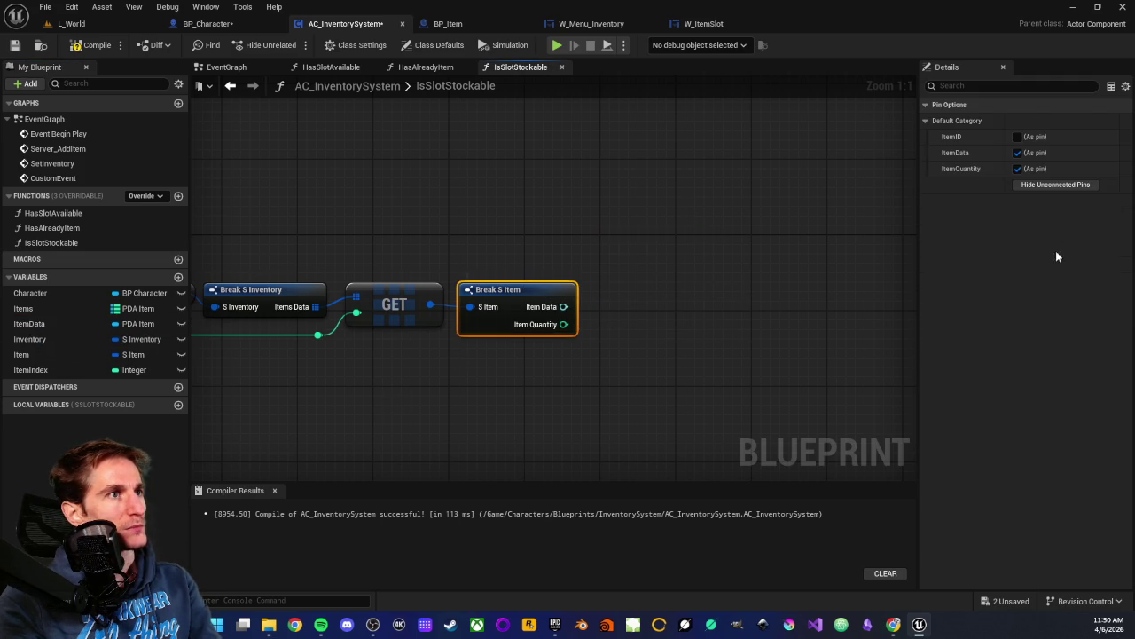
{"action": "left_click", "coordinate": [1017, 153]}
- Add an ItemData getter feeding Get Item Max Quantity Per Slot, placed below Break S Item
{"action": "left_click", "coordinate": [699, 332]}
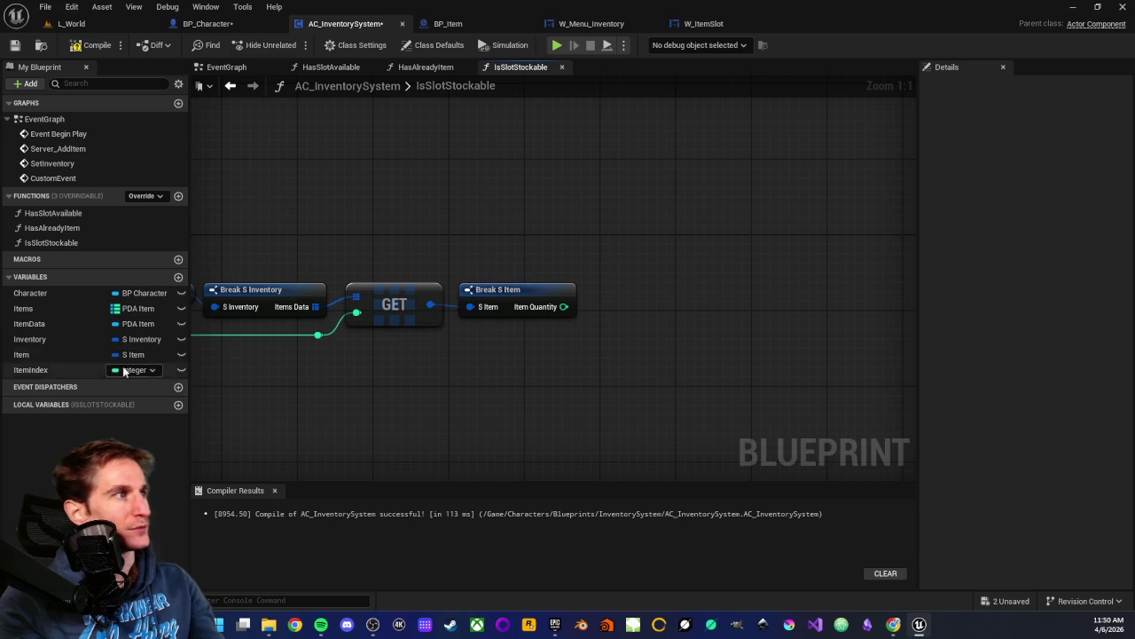
{"action": "left_click_drag", "start_coordinate": [29, 323], "coordinate": [479, 392]}
{"action": "left_click", "coordinate": [519, 413]}
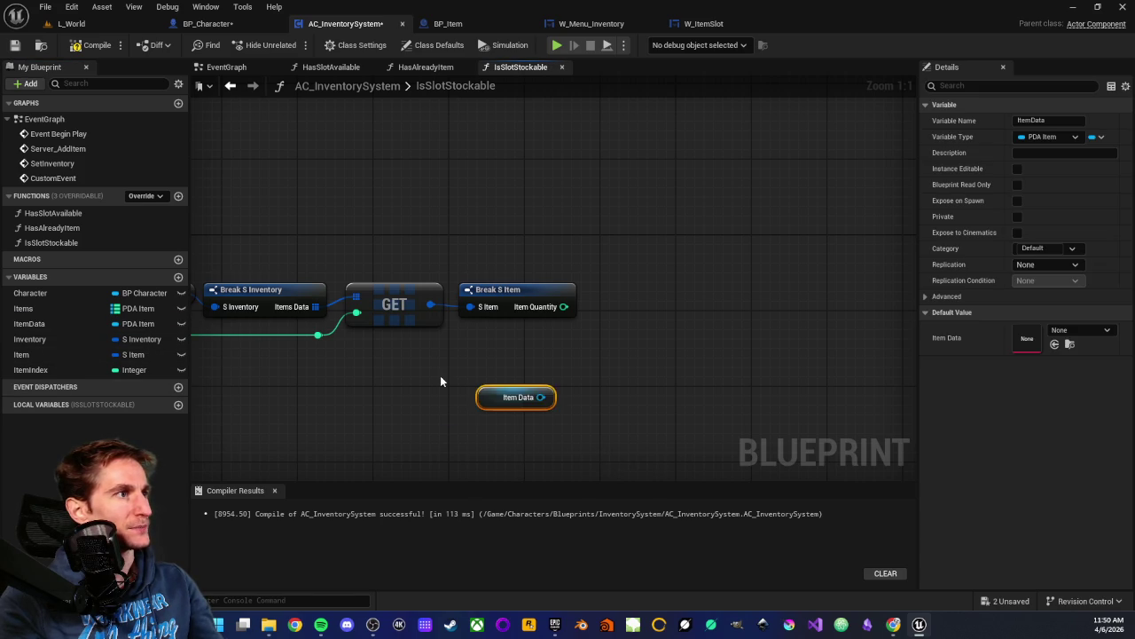
{"action": "left_click_drag", "start_coordinate": [503, 343], "coordinate": [674, 437]}
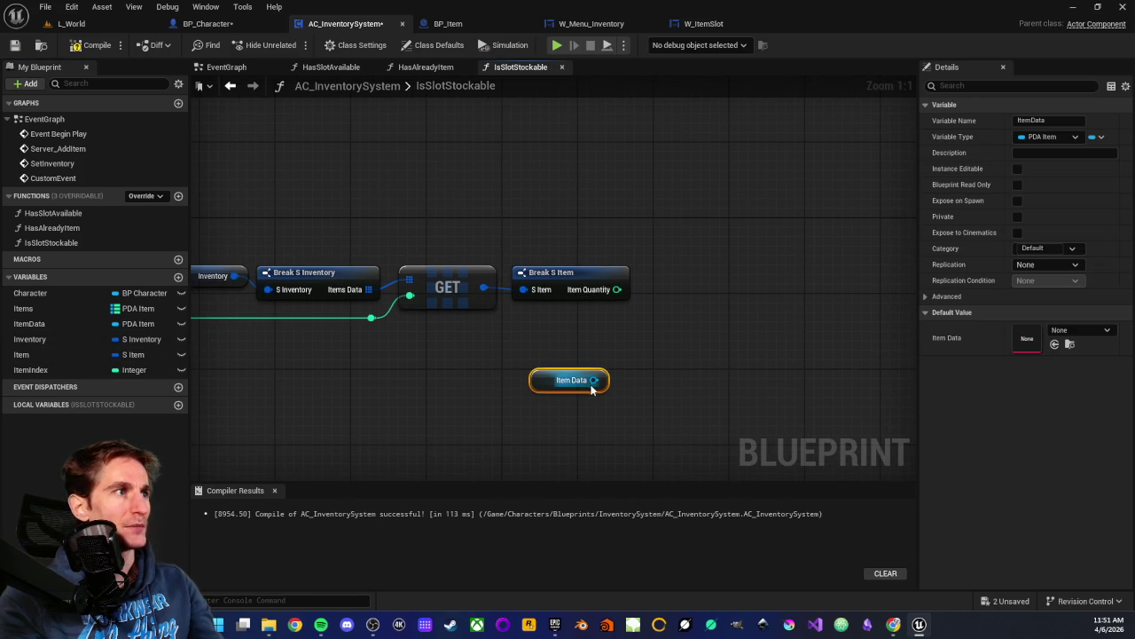
{"action": "left_click_drag", "start_coordinate": [592, 388], "coordinate": [632, 384]}
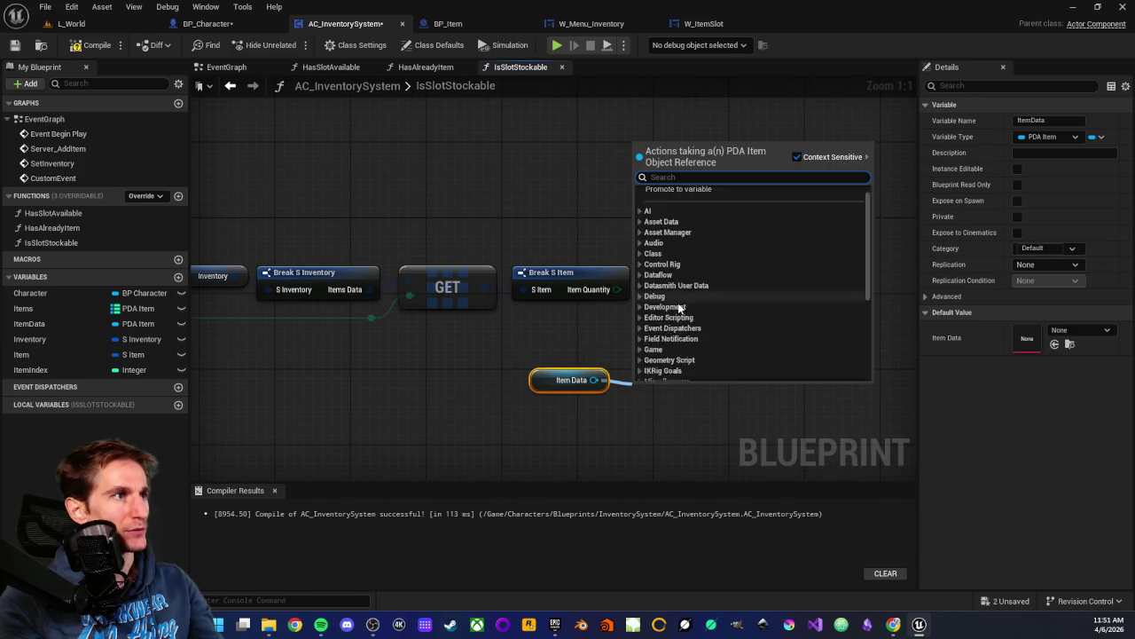
{"action": "type", "text": "get"}
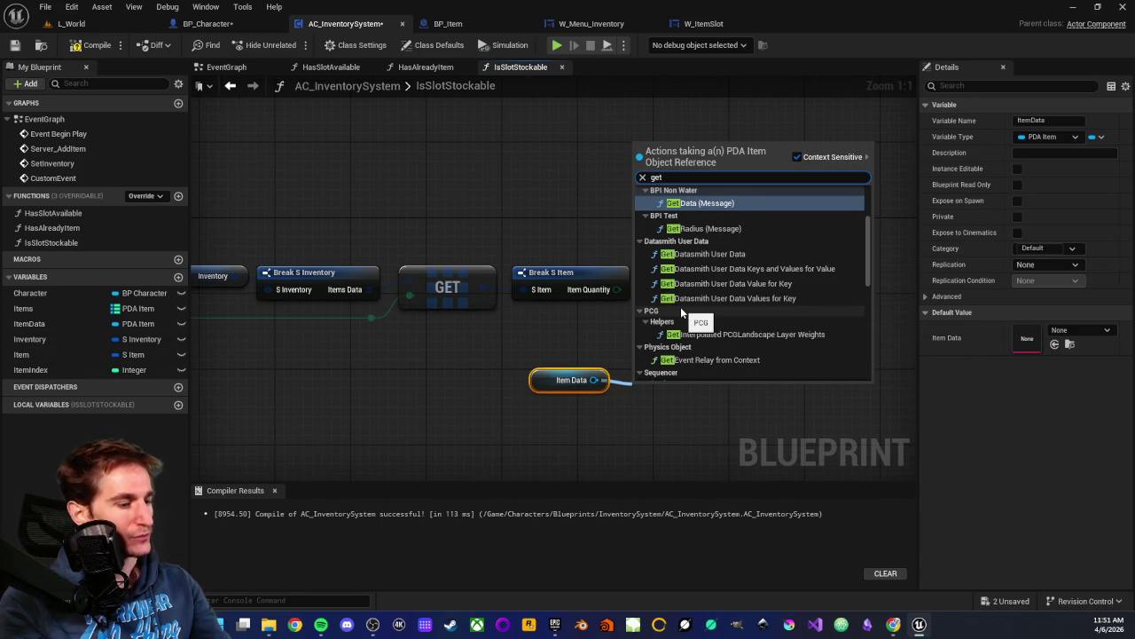
{"action": "type", "text": " max"}
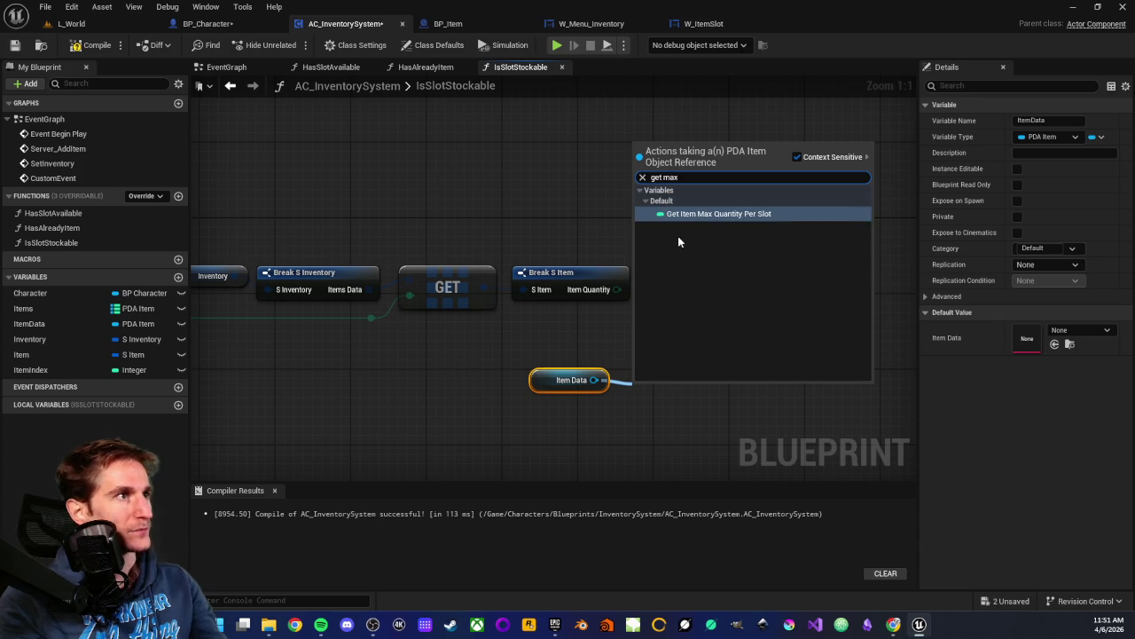
{"action": "left_click", "coordinate": [690, 214]}
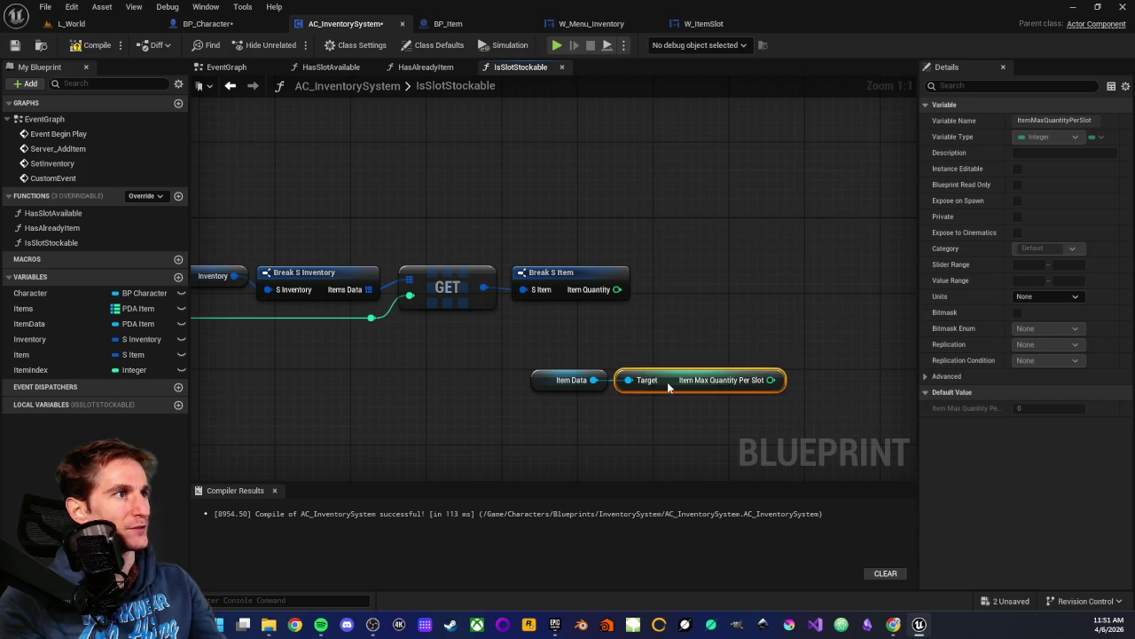
{"action": "mouse_move", "coordinate": [597, 355]}
{"action": "left_mouse_down"}
{"action": "mouse_move", "coordinate": [701, 405]}
{"action": "mouse_move", "coordinate": [529, 379]}
{"action": "mouse_move", "coordinate": [526, 362]}
{"action": "left_mouse_up"}
- Add a Less node comparing Item Quantity against Item Max Quantity Per Slot
{"action": "left_click", "coordinate": [568, 330]}
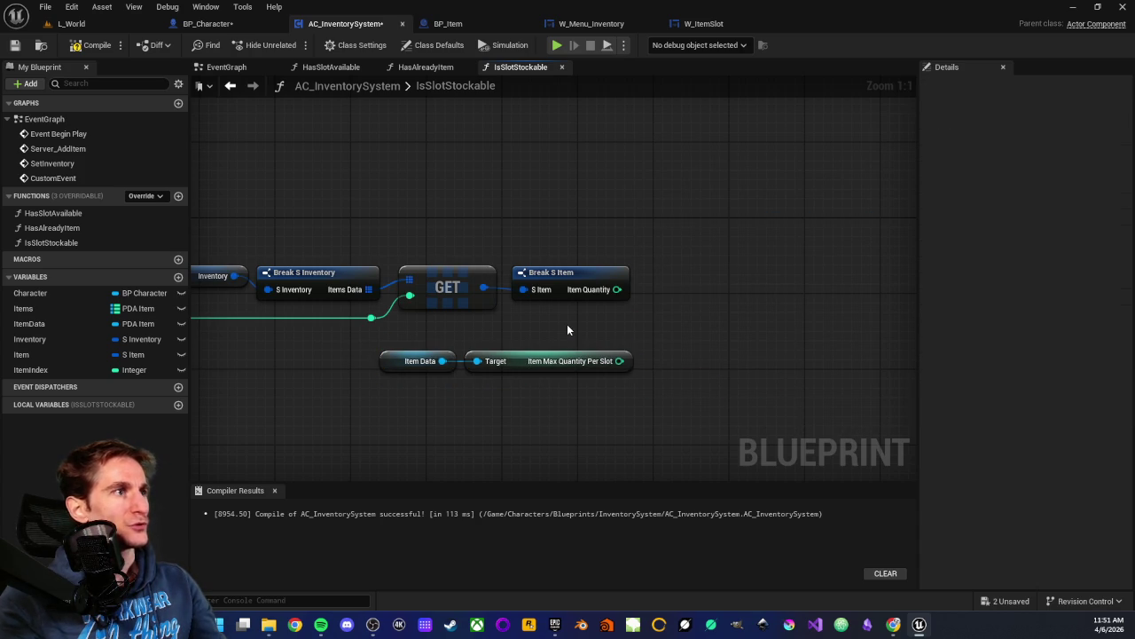
{"action": "mouse_move", "coordinate": [568, 330]}
{"action": "left_mouse_down"}
{"action": "mouse_move", "coordinate": [526, 353]}
{"action": "mouse_move", "coordinate": [587, 319]}
{"action": "mouse_move", "coordinate": [636, 329]}
{"action": "left_mouse_up"}
{"action": "type", "text": "<"}
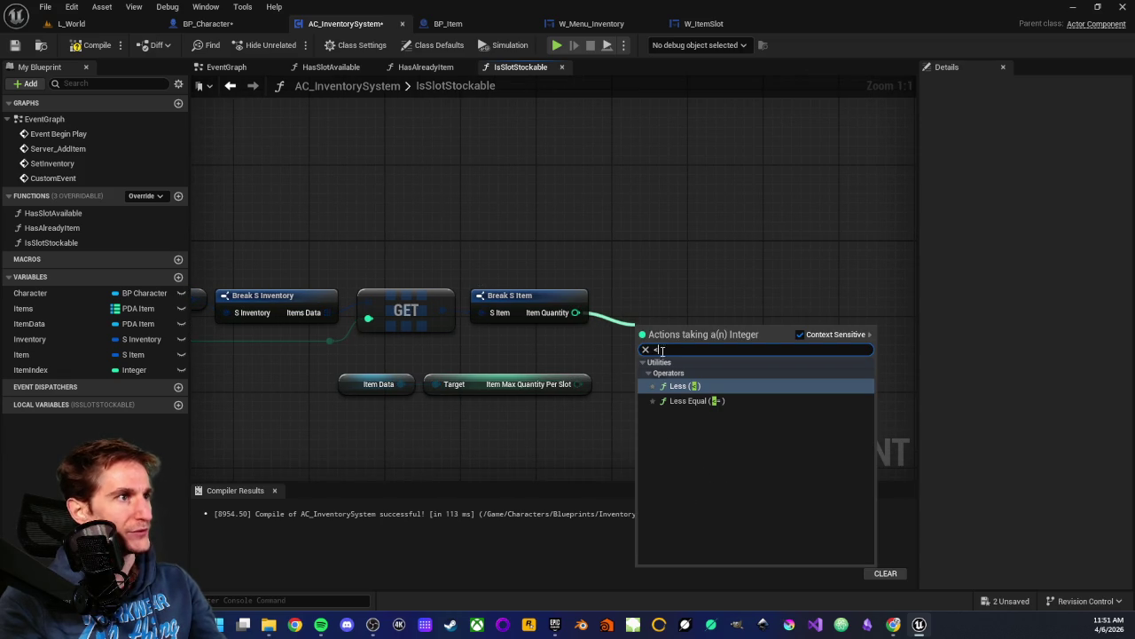
{"action": "left_click", "coordinate": [686, 387]}
{"action": "mouse_move", "coordinate": [581, 383]}
{"action": "left_mouse_down"}
{"action": "mouse_move", "coordinate": [655, 354]}
{"action": "mouse_move", "coordinate": [644, 345]}
{"action": "mouse_move", "coordinate": [670, 346]}
{"action": "mouse_move", "coordinate": [660, 348]}
{"action": "left_mouse_up"}
- Frame the whole IsSlotStockable function and pull an execution wire from its entry node
{"action": "left_click", "coordinate": [632, 295]}
{"action": "scroll", "coordinate": [632, 295], "scroll_direction": "down", "scroll_amount": 1}
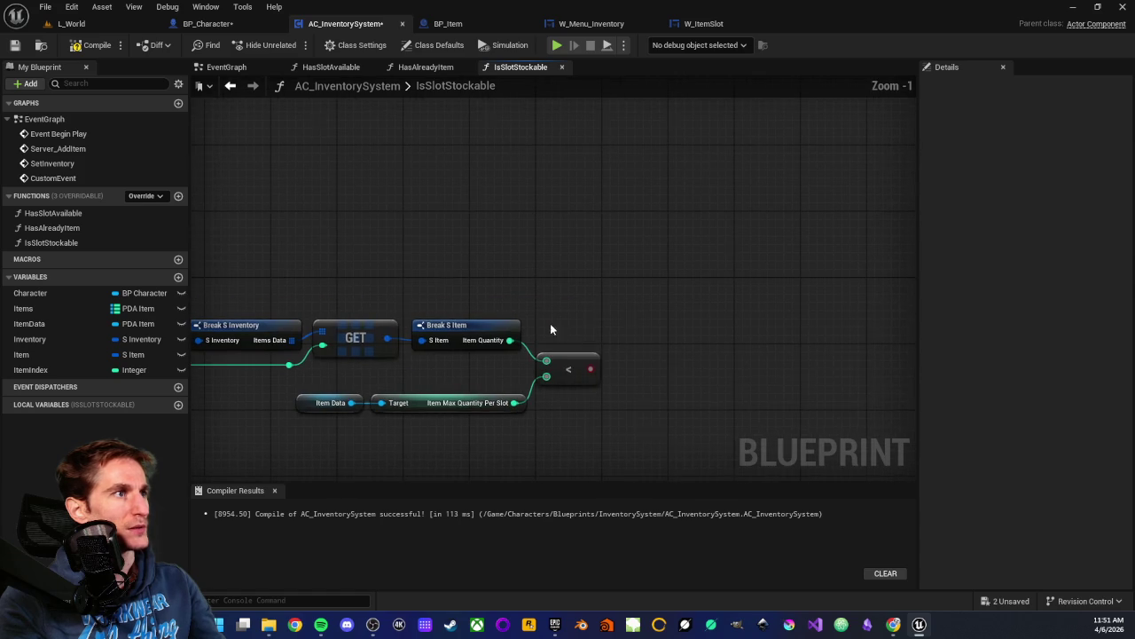
{"action": "mouse_move", "coordinate": [590, 368]}
{"action": "left_mouse_down"}
{"action": "mouse_move", "coordinate": [673, 318]}
{"action": "mouse_move", "coordinate": [658, 304]}
{"action": "left_mouse_up"}
{"action": "type", "text": "return"}
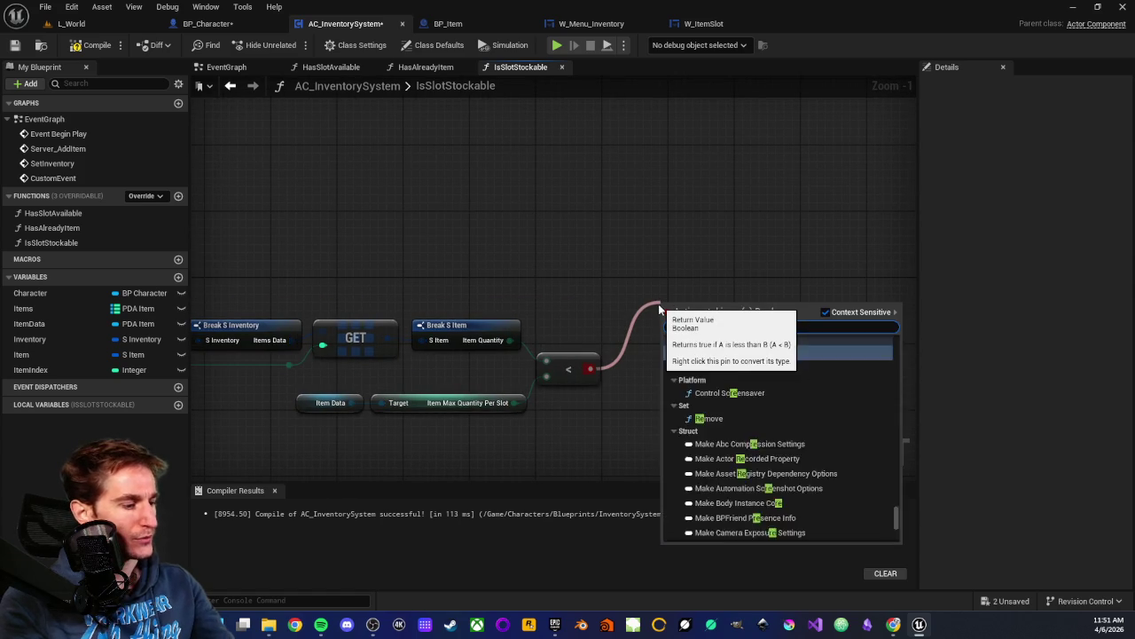
{"action": "key", "text": "Escape"}
{"action": "left_click", "coordinate": [596, 370]}
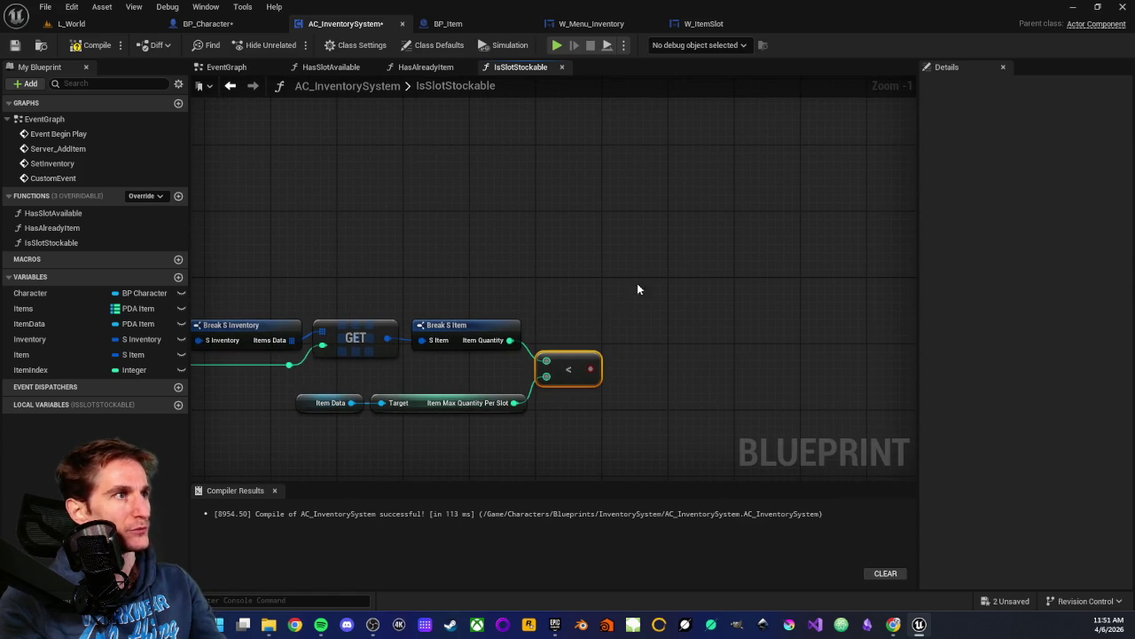
{"action": "key", "text": "Home"}
{"action": "mouse_move", "coordinate": [310, 313]}
{"action": "left_mouse_down"}
{"action": "mouse_move", "coordinate": [950, 297]}
{"action": "mouse_move", "coordinate": [521, 314]}
{"action": "left_mouse_up"}
- Add a Return Node to the function and feed it the less-than result
{"action": "type", "text": "retu"}
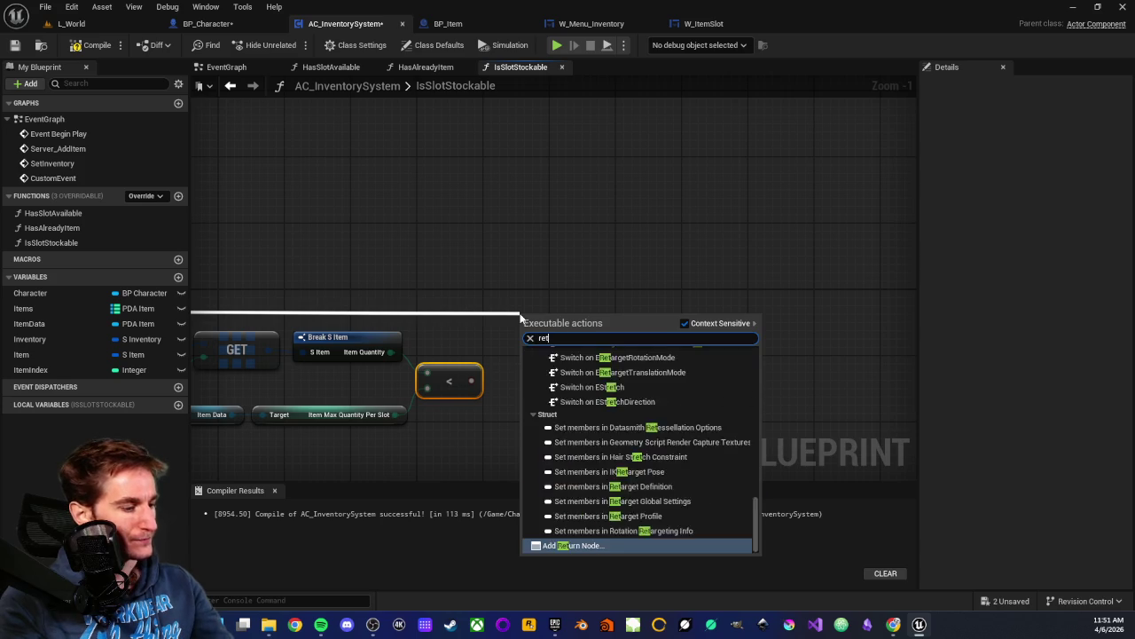
{"action": "left_click", "coordinate": [583, 494]}
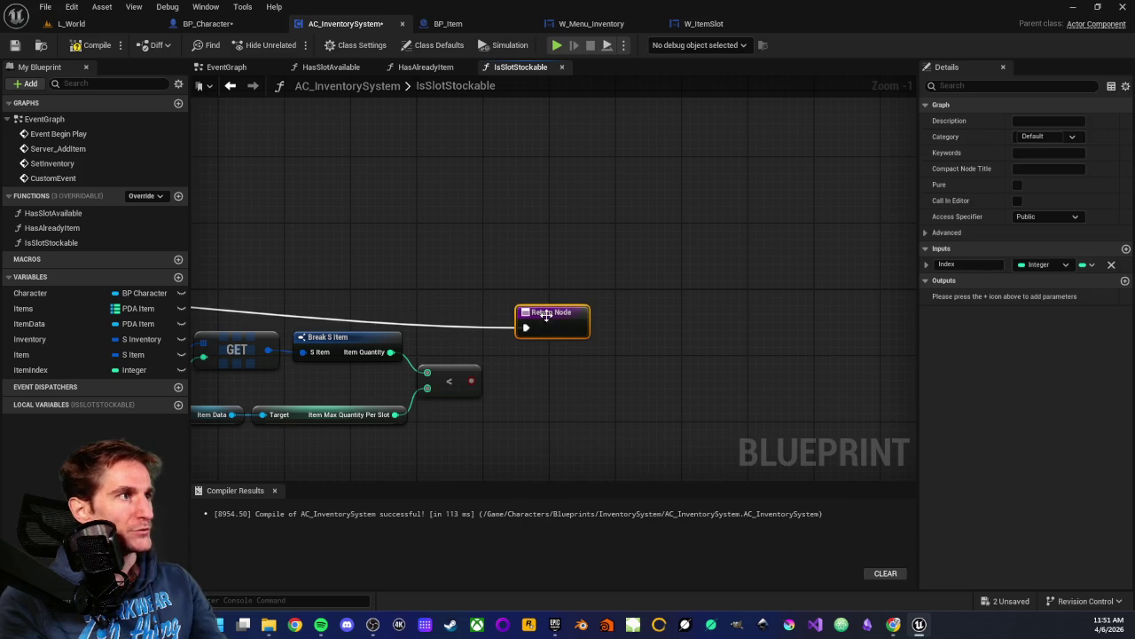
{"action": "left_click_drag", "start_coordinate": [548, 315], "coordinate": [581, 298]}
{"action": "left_click_drag", "start_coordinate": [471, 381], "coordinate": [572, 315]}
- Rename the Boolean return output to IsStockable and tidy the less-than node
{"action": "left_click", "coordinate": [961, 297]}
{"action": "double_click", "coordinate": [961, 296]}
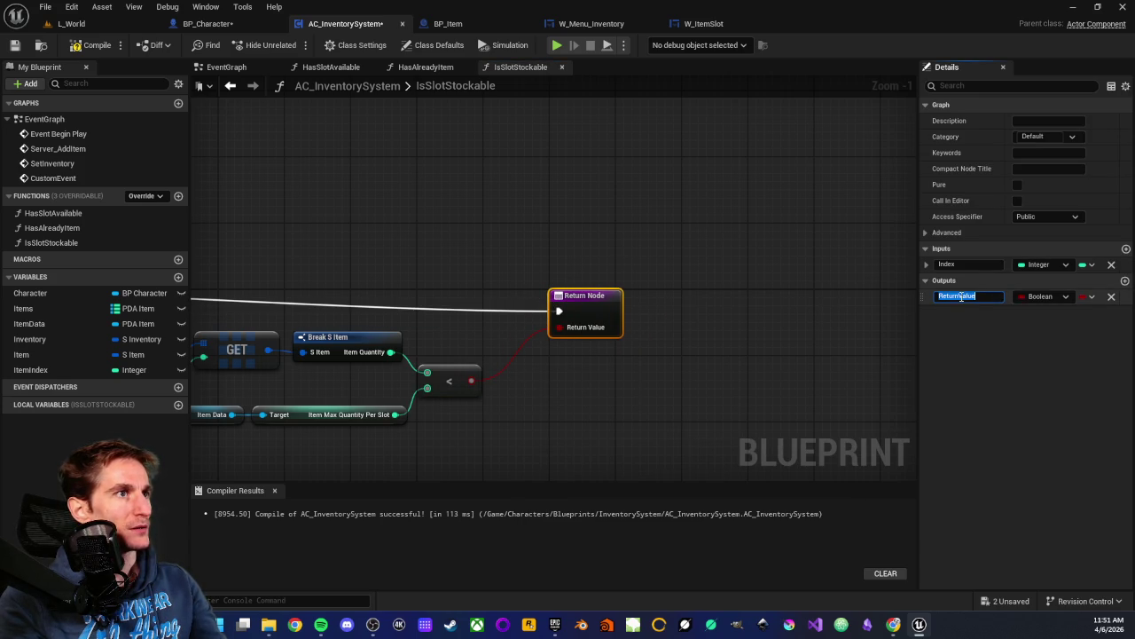
{"action": "type", "text": "IsStockable"}
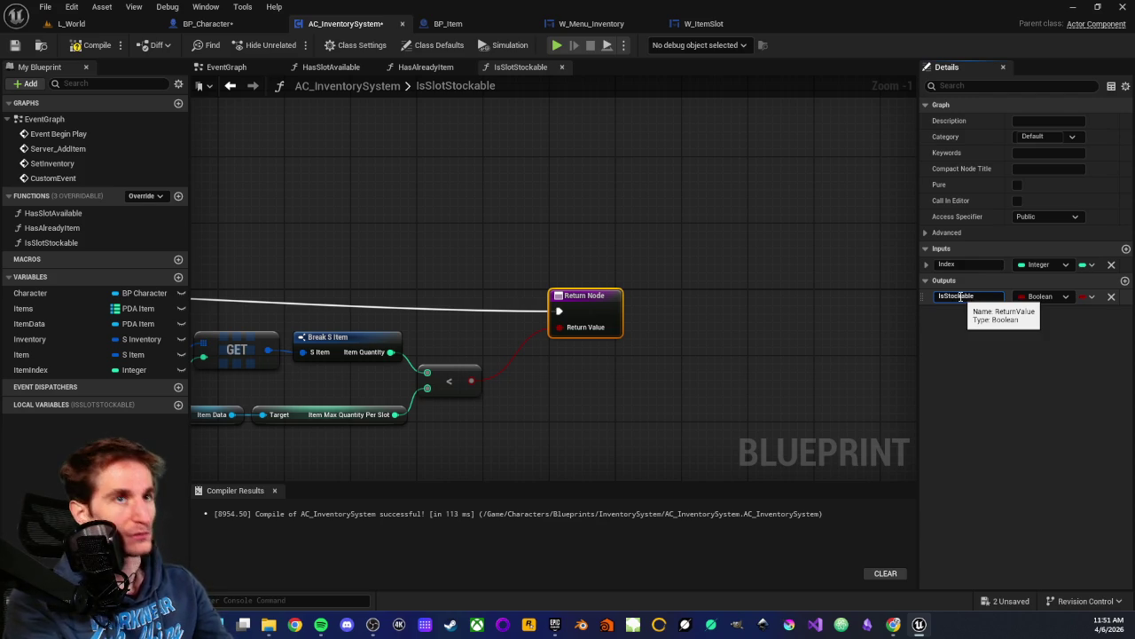
{"action": "key", "text": "Return"}
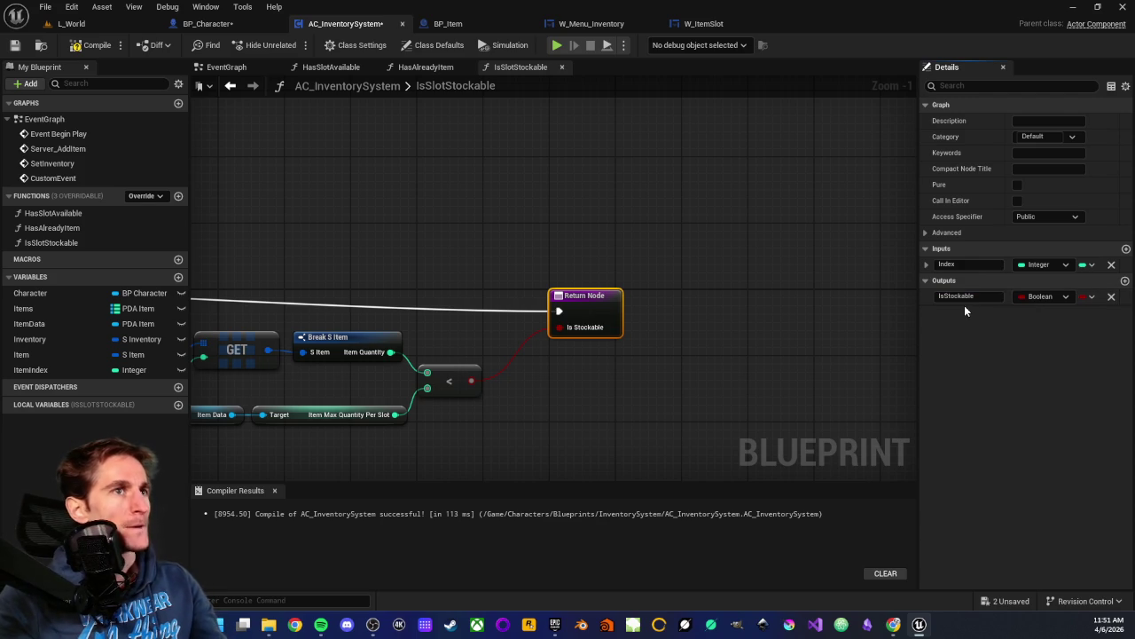
{"action": "left_click_drag", "start_coordinate": [523, 376], "coordinate": [707, 327]}
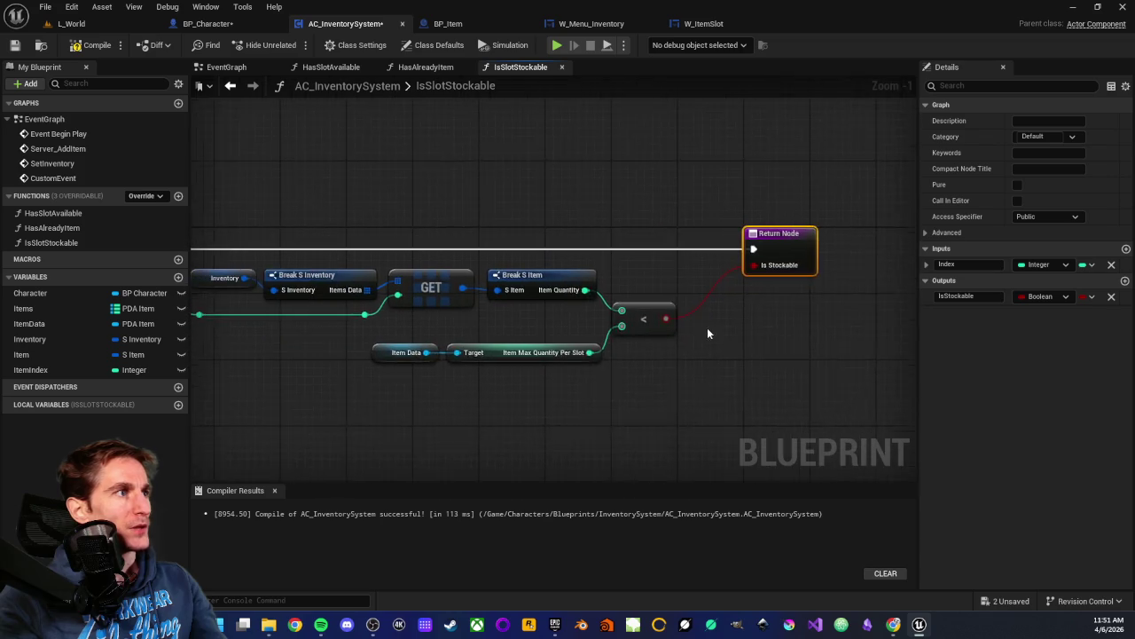
{"action": "scroll", "coordinate": [409, 224], "scroll_direction": "down", "scroll_amount": 2}
{"action": "left_click_drag", "start_coordinate": [409, 224], "coordinate": [630, 291]}
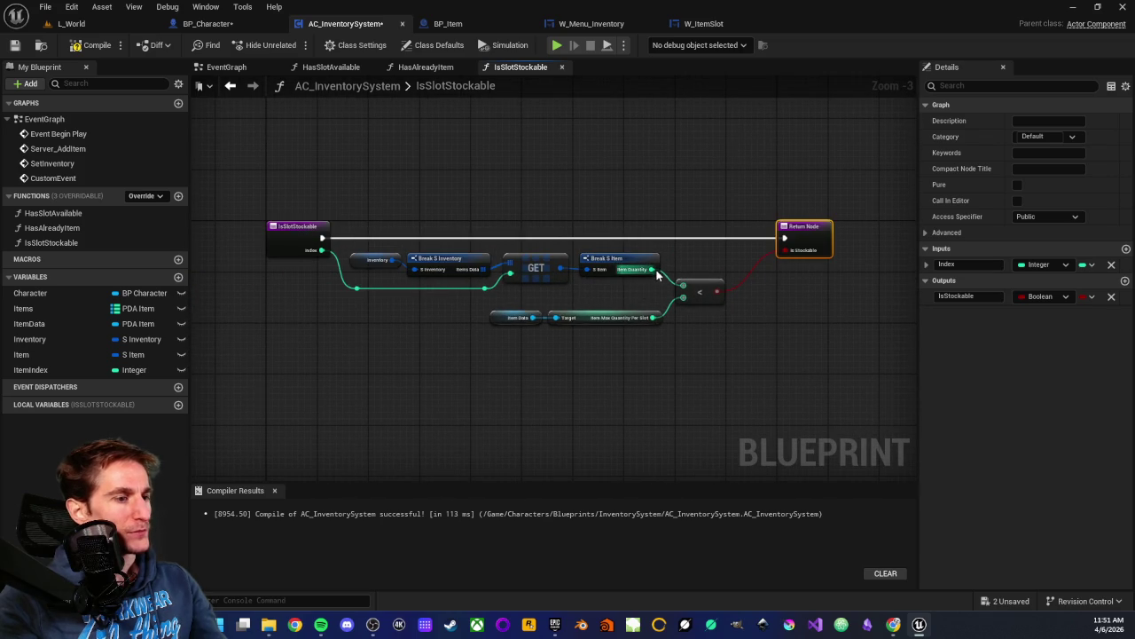
{"action": "scroll", "coordinate": [746, 280], "scroll_direction": "up", "scroll_amount": 2}
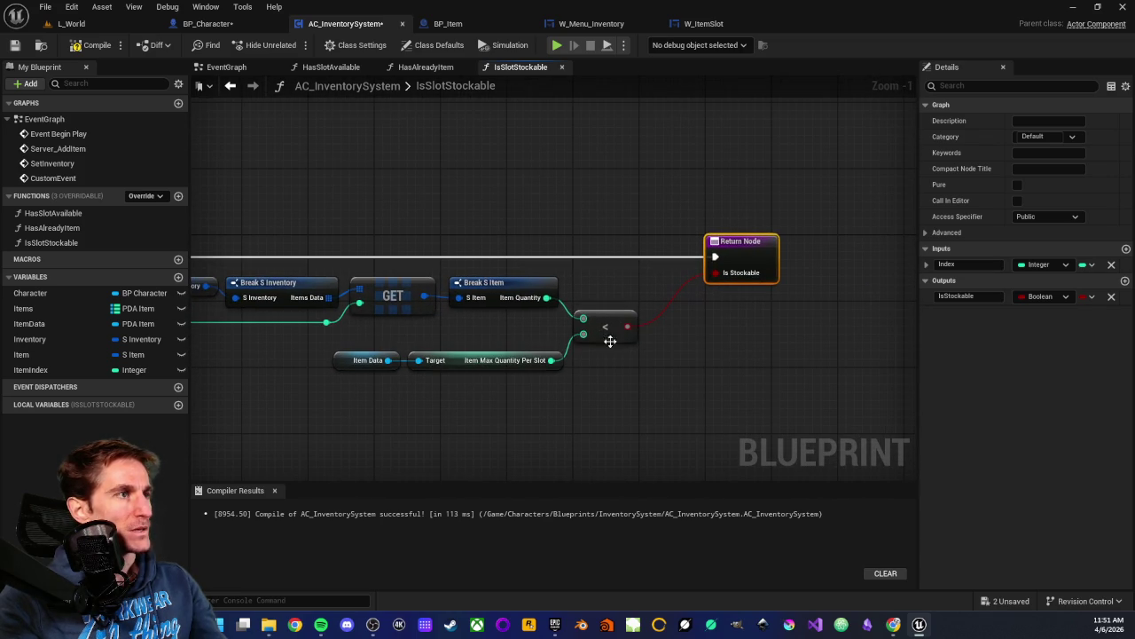
{"action": "scroll", "coordinate": [727, 328], "scroll_direction": "up", "scroll_amount": 1}
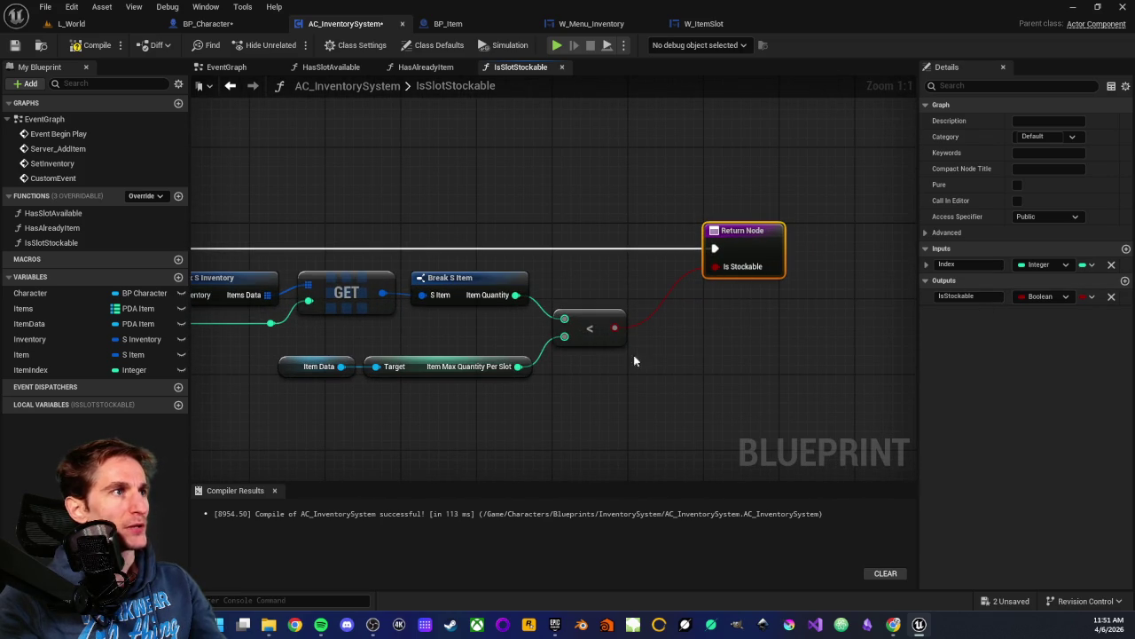
{"action": "left_click_drag", "start_coordinate": [593, 321], "coordinate": [593, 291]}
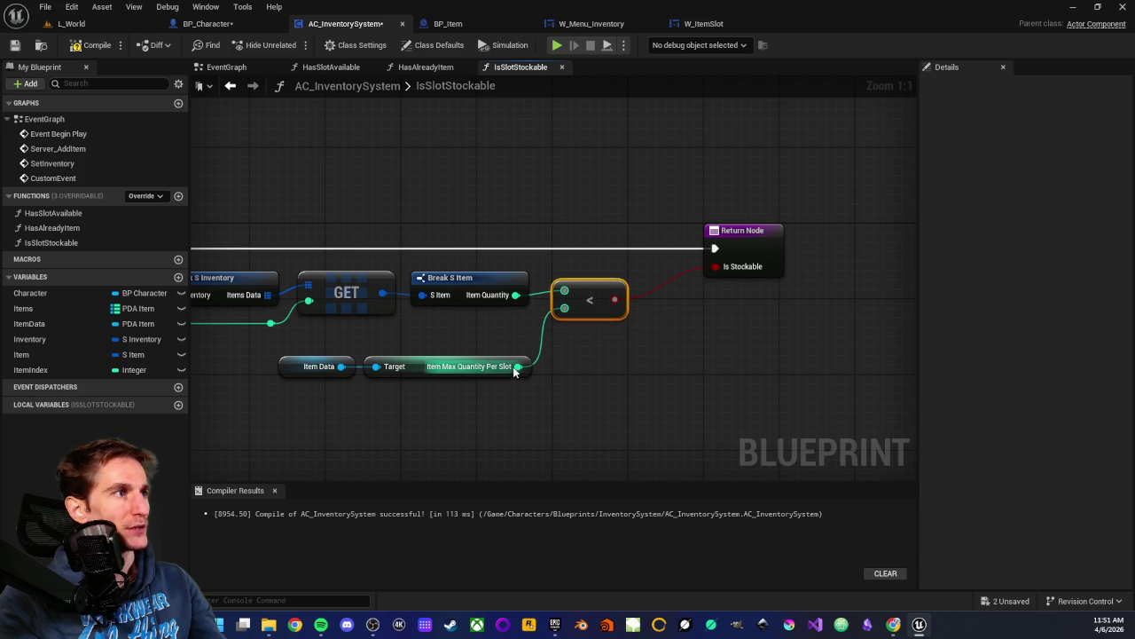
- Return a Quantity output equal to Item Max Quantity Per Slot minus Item Quantity
{"action": "mouse_move", "coordinate": [517, 367]}
{"action": "left_mouse_down"}
{"action": "mouse_move", "coordinate": [583, 373]}
{"action": "mouse_move", "coordinate": [591, 367]}
{"action": "mouse_move", "coordinate": [571, 346]}
{"action": "mouse_move", "coordinate": [591, 347]}
{"action": "left_mouse_up"}
{"action": "type", "text": "-"}
{"action": "key", "text": "Return"}
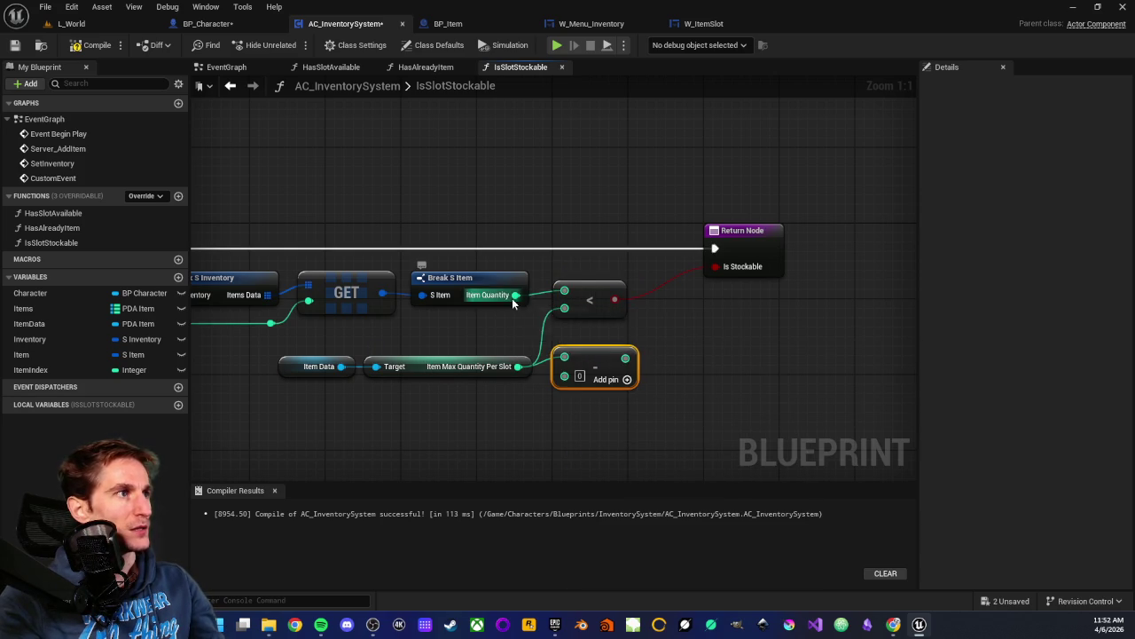
{"action": "mouse_move", "coordinate": [515, 295]}
{"action": "left_mouse_down"}
{"action": "mouse_move", "coordinate": [551, 378]}
{"action": "mouse_move", "coordinate": [565, 376]}
{"action": "mouse_move", "coordinate": [719, 229]}
{"action": "left_mouse_up"}
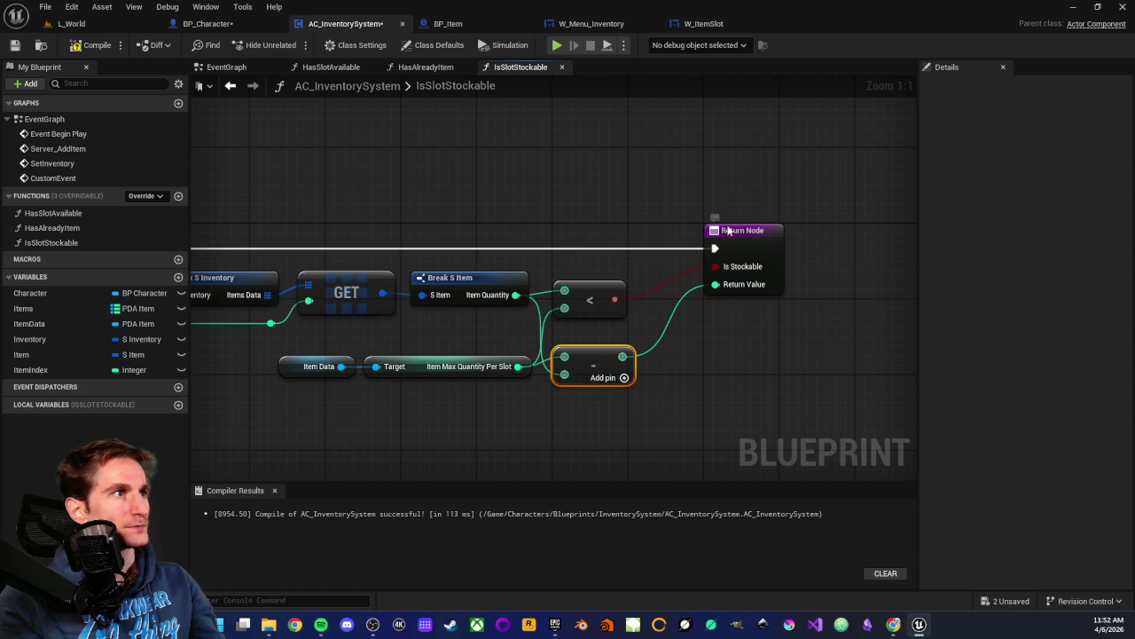
{"action": "left_click", "coordinate": [727, 230]}
{"action": "double_click", "coordinate": [983, 312]}
{"action": "type", "text": "Quantity"}
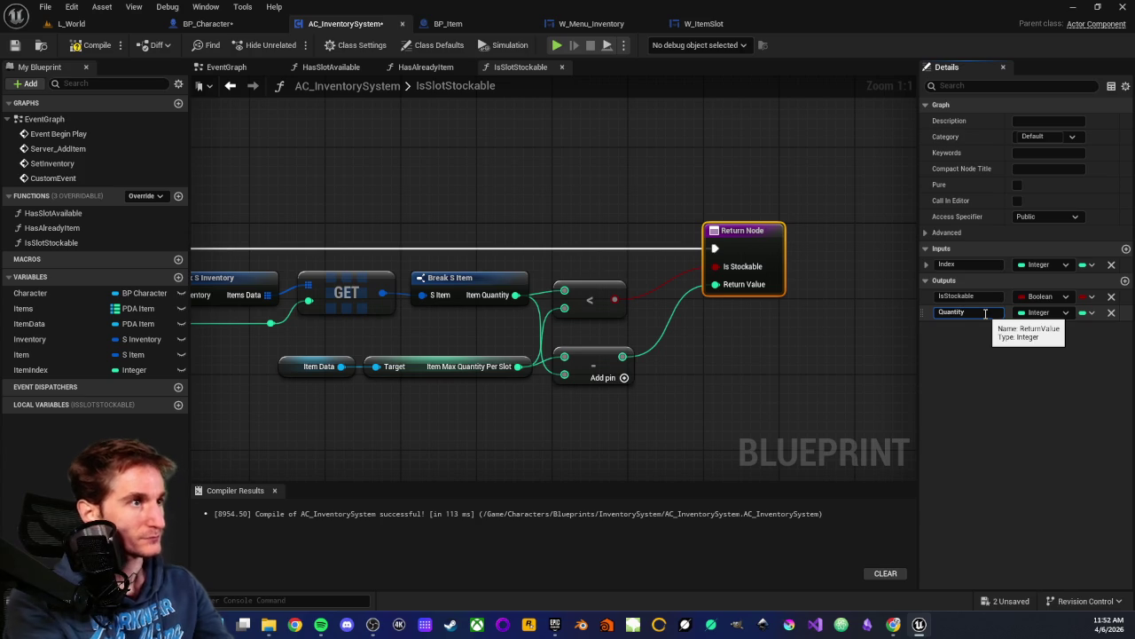
{"action": "key", "text": "Return"}
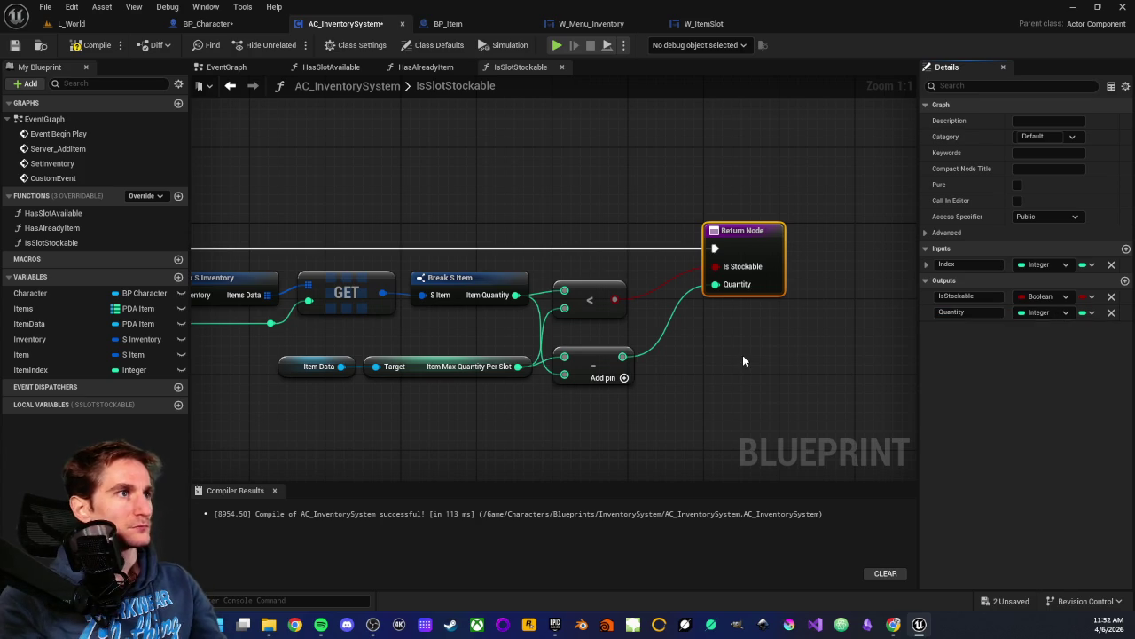
{"action": "left_click", "coordinate": [728, 330]}
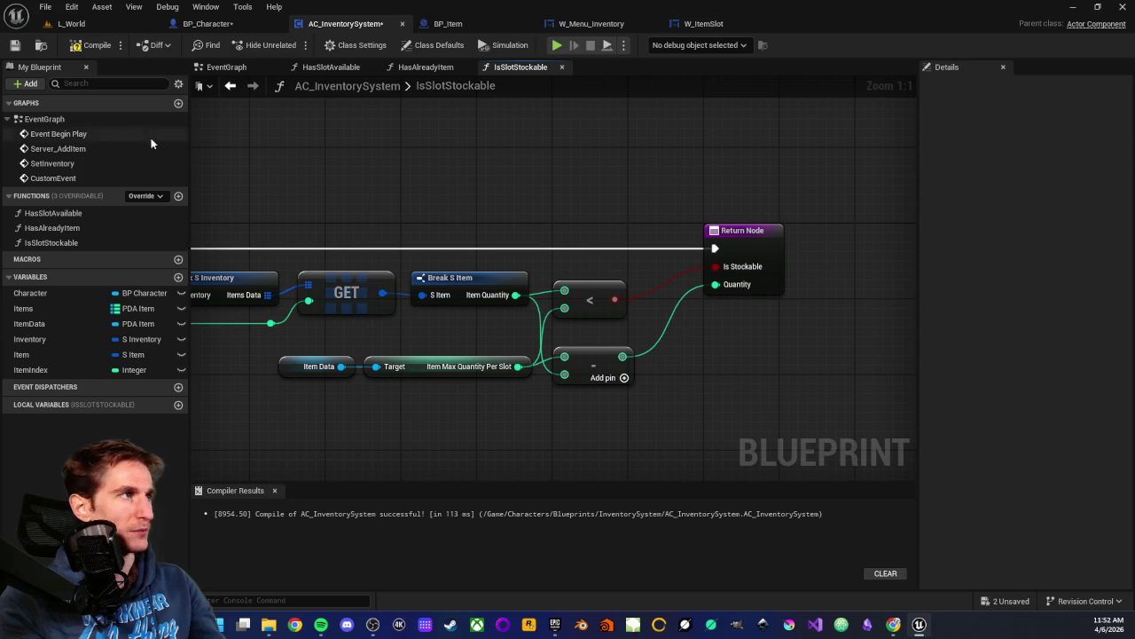
- Compile and save AC_InventorySystem
{"action": "left_click", "coordinate": [94, 45]}
{"action": "left_click", "coordinate": [14, 44]}
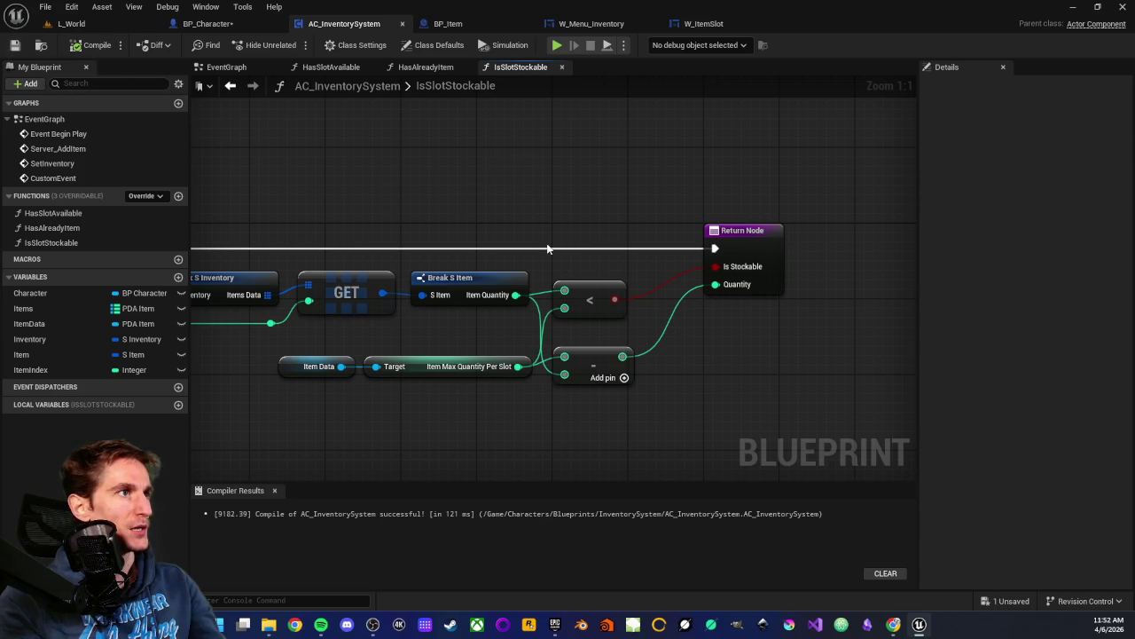
{"action": "scroll", "coordinate": [502, 185], "scroll_direction": "down", "scroll_amount": 2}
{"action": "mouse_move", "coordinate": [502, 185]}
{"action": "left_mouse_down"}
{"action": "mouse_move", "coordinate": [703, 196]}
{"action": "mouse_move", "coordinate": [672, 201]}
{"action": "left_mouse_up"}
{"action": "scroll", "coordinate": [590, 193], "scroll_direction": "up", "scroll_amount": 2}
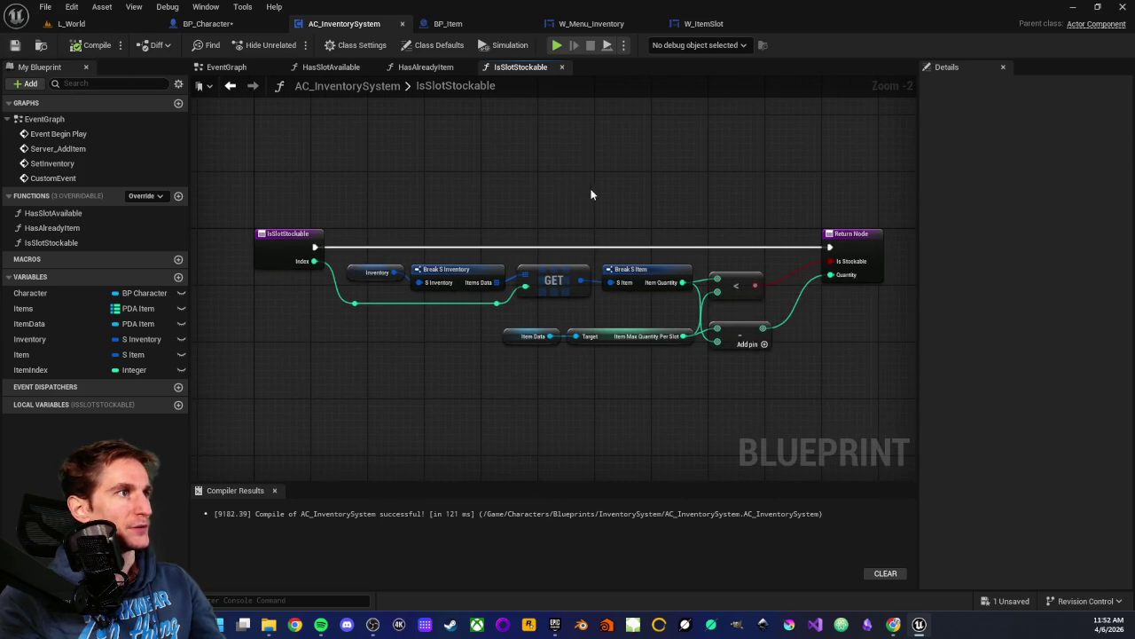
{"action": "left_click_drag", "start_coordinate": [603, 200], "coordinate": [491, 190]}
{"action": "scroll", "coordinate": [683, 194], "scroll_direction": "up", "scroll_amount": 1}
- Nudge the subtract node up, save again, and return to the EventGraph
{"action": "left_click", "coordinate": [707, 266]}
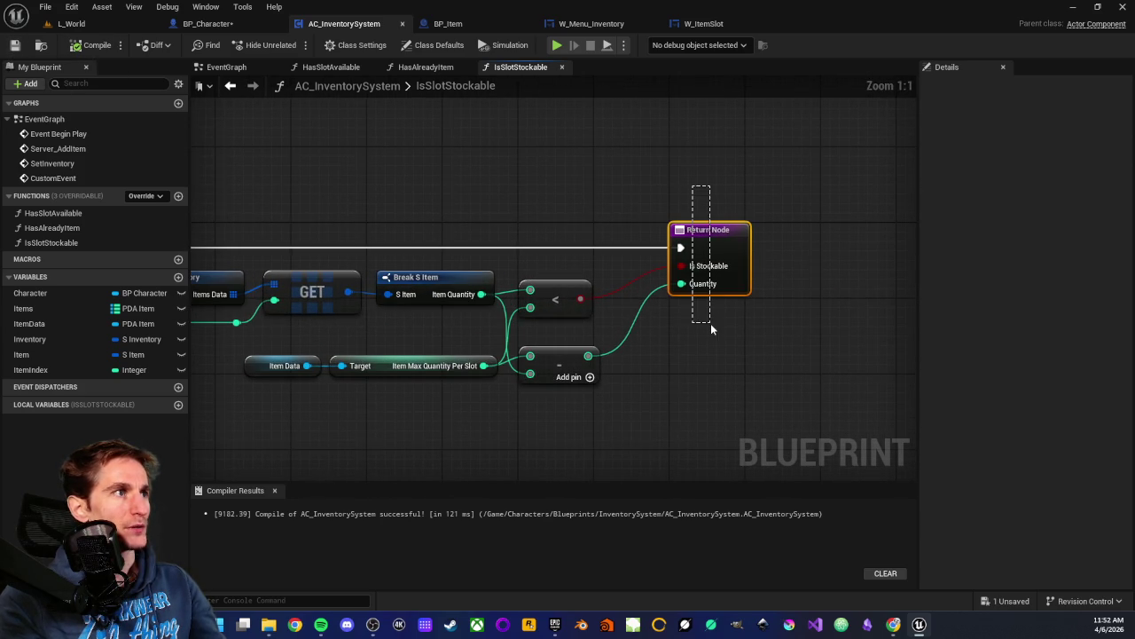
{"action": "left_click", "coordinate": [702, 360]}
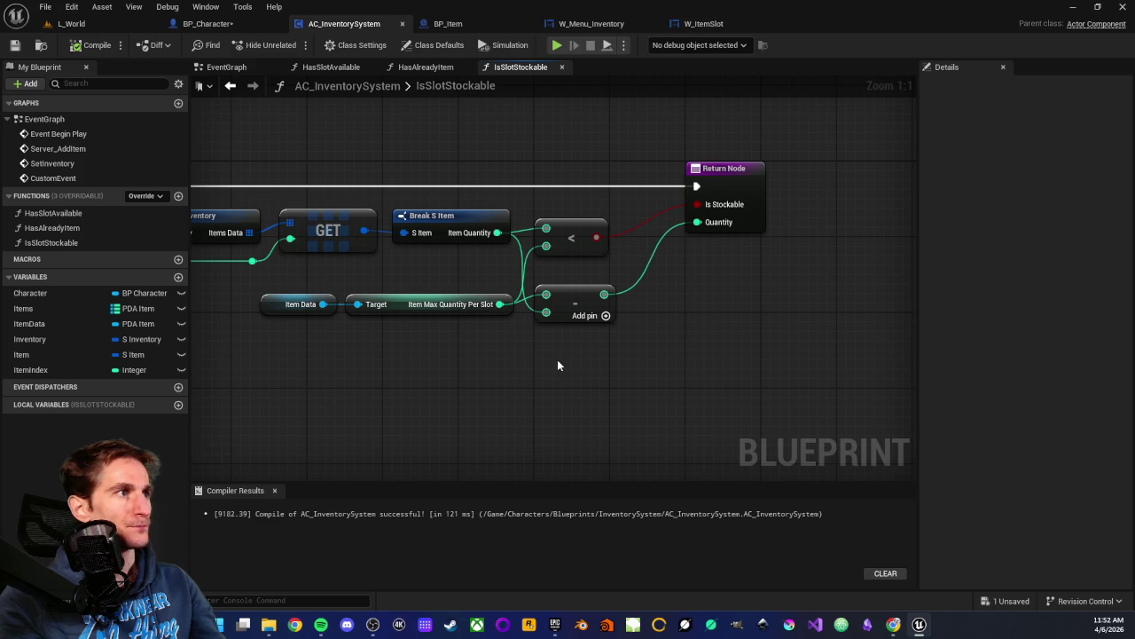
{"action": "left_click_drag", "start_coordinate": [568, 298], "coordinate": [572, 284]}
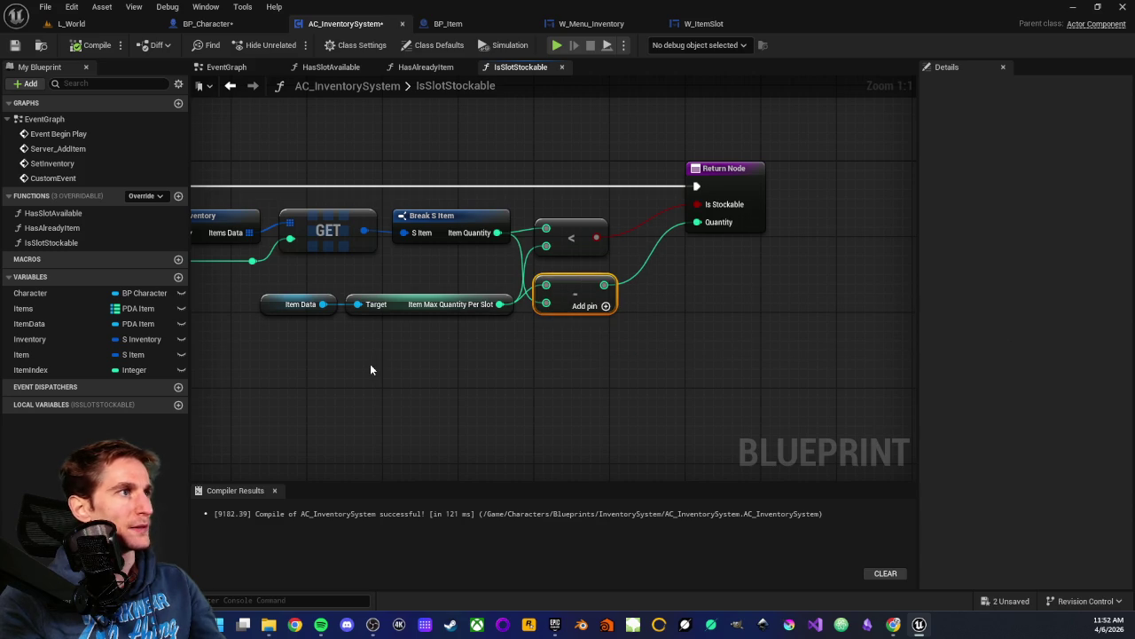
{"action": "scroll", "coordinate": [480, 362], "scroll_direction": "down", "scroll_amount": 2}
{"action": "left_click", "coordinate": [421, 182]}
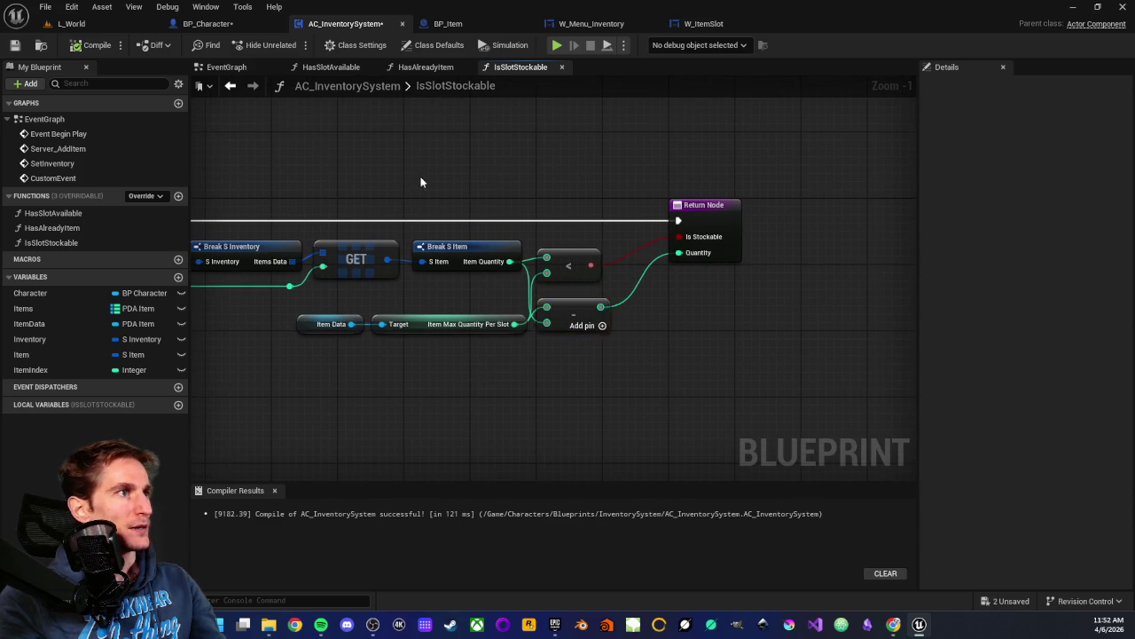
{"action": "key", "text": "Home"}
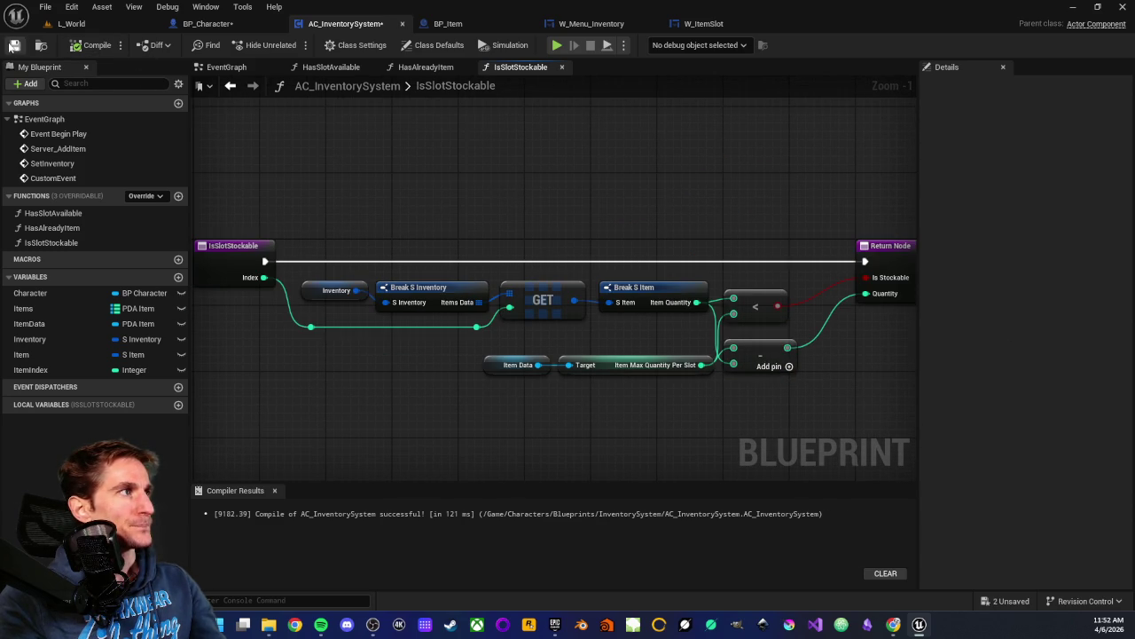
{"action": "left_click", "coordinate": [11, 46]}
{"action": "mouse_move", "coordinate": [575, 218]}
{"action": "left_mouse_down"}
{"action": "mouse_move", "coordinate": [456, 225]}
{"action": "mouse_move", "coordinate": [423, 245]}
{"action": "mouse_move", "coordinate": [415, 205]}
{"action": "left_mouse_up"}
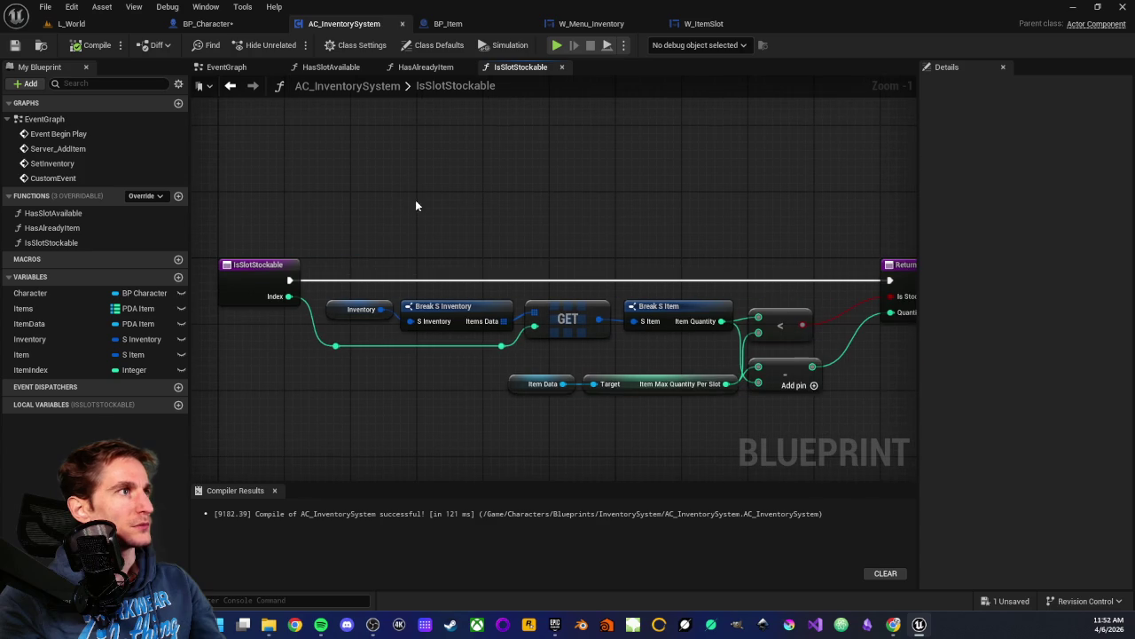
{"action": "left_click", "coordinate": [226, 67]}
- Place an Is Slot Stockable call on the Branch True path and wire ItemIndex into its Index
{"action": "left_click_drag", "start_coordinate": [488, 266], "coordinate": [690, 266]}
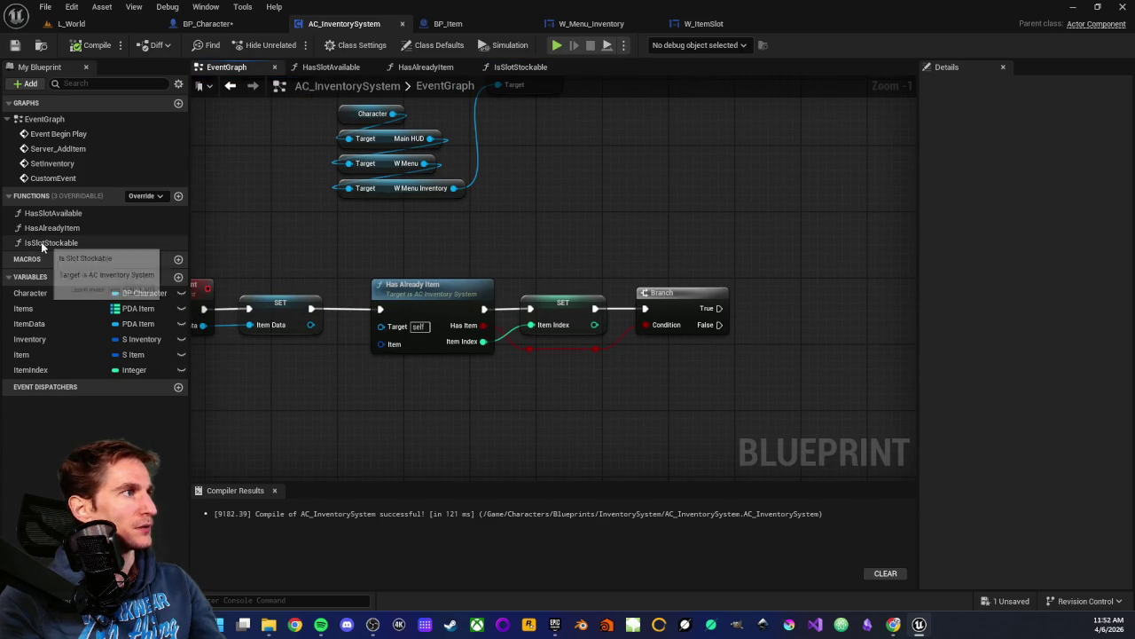
{"action": "mouse_move", "coordinate": [41, 241]}
{"action": "left_mouse_down"}
{"action": "mouse_move", "coordinate": [700, 321]}
{"action": "mouse_move", "coordinate": [771, 306]}
{"action": "left_mouse_up"}
{"action": "mouse_move", "coordinate": [823, 311]}
{"action": "left_mouse_down"}
{"action": "mouse_move", "coordinate": [645, 329]}
{"action": "mouse_move", "coordinate": [687, 242]}
{"action": "mouse_move", "coordinate": [702, 245]}
{"action": "left_mouse_up"}
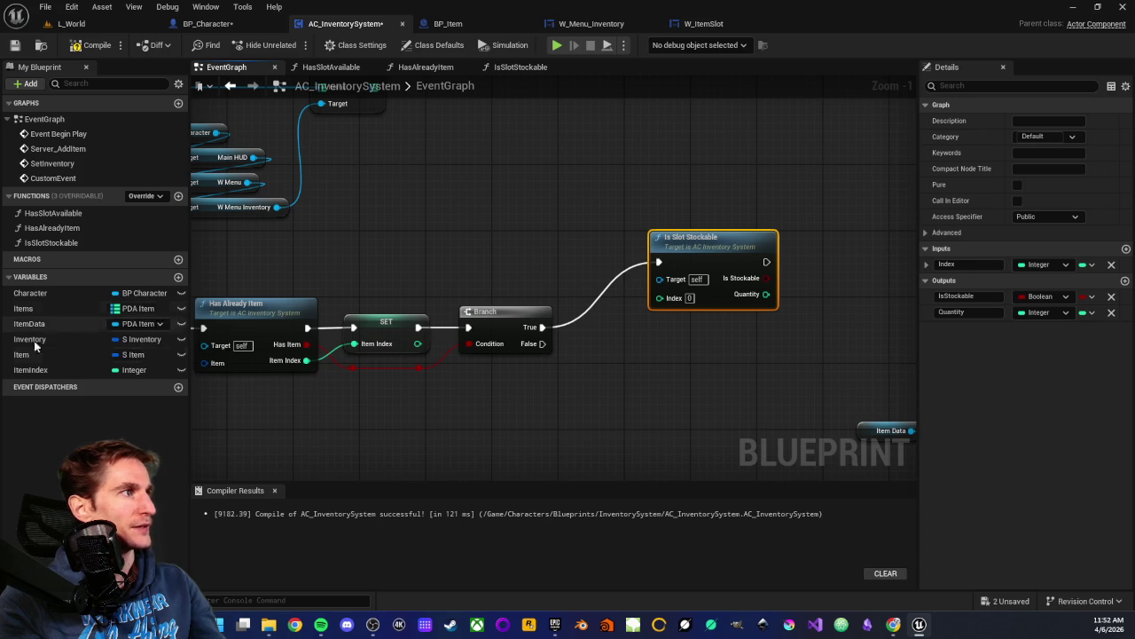
{"action": "left_click_drag", "start_coordinate": [30, 369], "coordinate": [665, 298]}
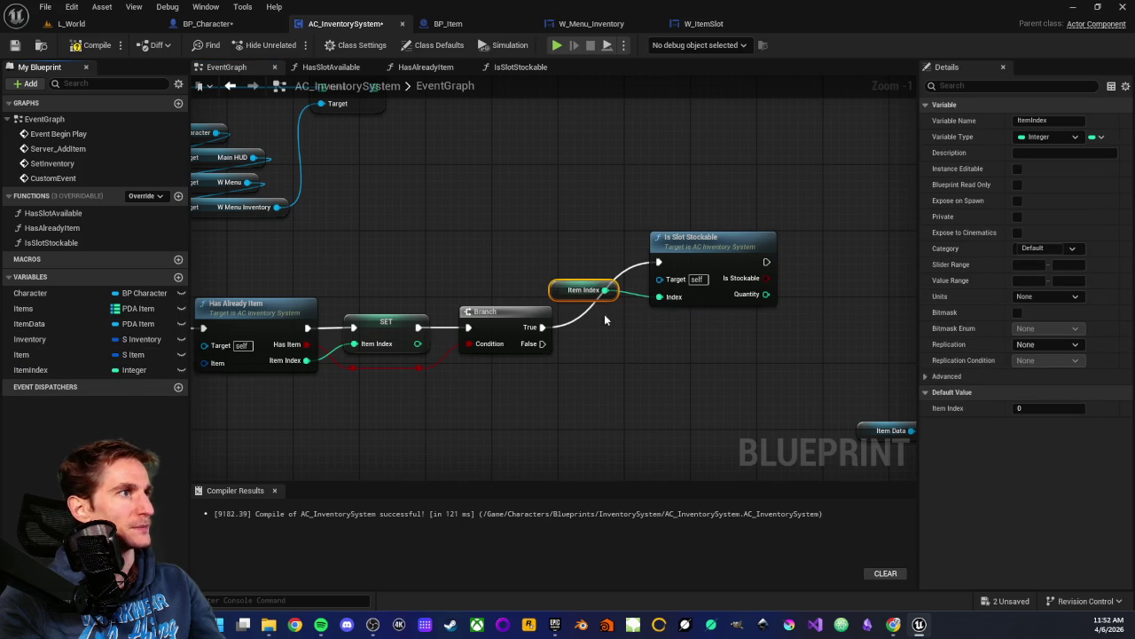
{"action": "mouse_move", "coordinate": [564, 292]}
{"action": "left_mouse_down"}
{"action": "mouse_move", "coordinate": [660, 330]}
{"action": "mouse_move", "coordinate": [663, 318]}
{"action": "left_mouse_up"}
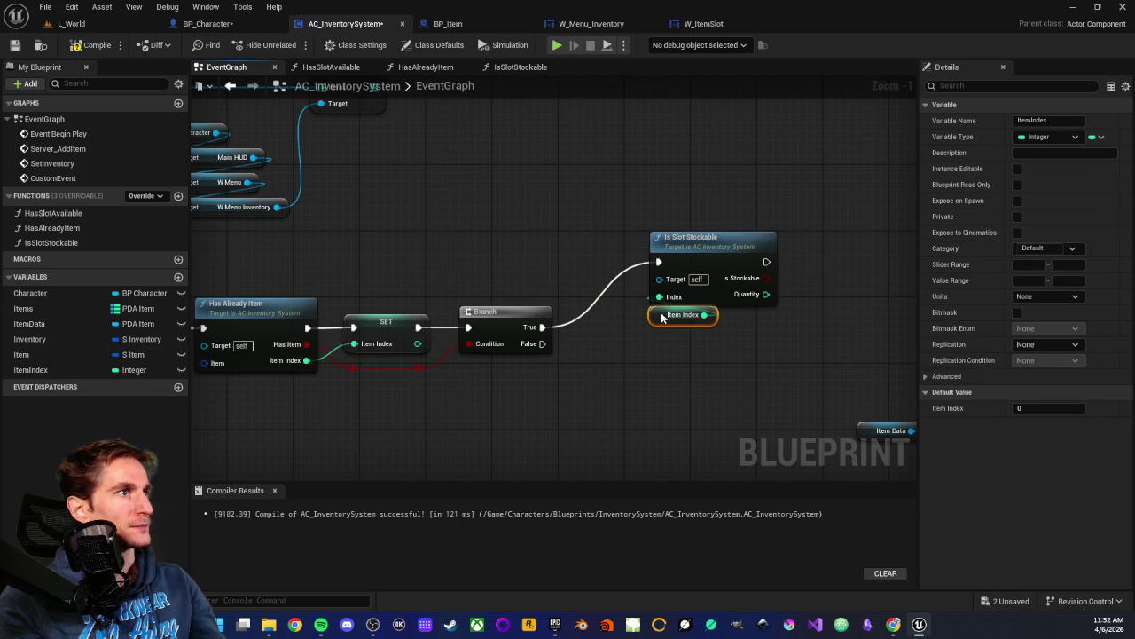
- Move Is Slot Stockable and its Item Index getter up-left together and center them in view
{"action": "left_click_drag", "start_coordinate": [620, 203], "coordinate": [688, 336]}
{"action": "mouse_move", "coordinate": [698, 247]}
{"action": "left_mouse_down"}
{"action": "mouse_move", "coordinate": [666, 214]}
{"action": "mouse_move", "coordinate": [680, 219]}
{"action": "left_mouse_up"}
{"action": "left_click", "coordinate": [568, 207]}
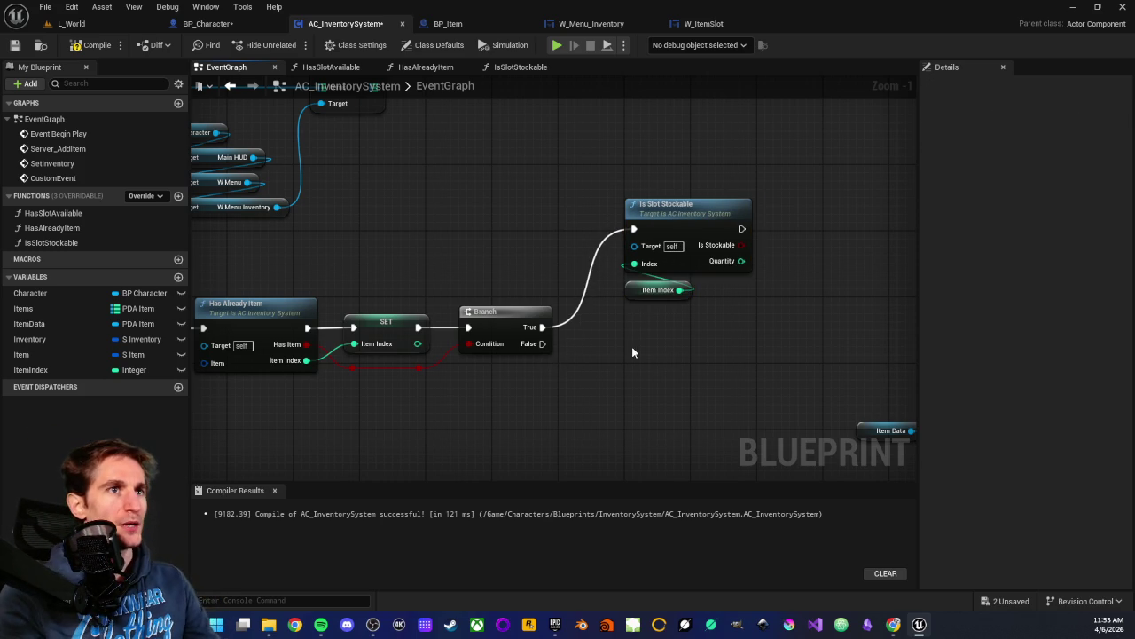
{"action": "scroll", "coordinate": [647, 347], "scroll_direction": "up", "scroll_amount": 1}
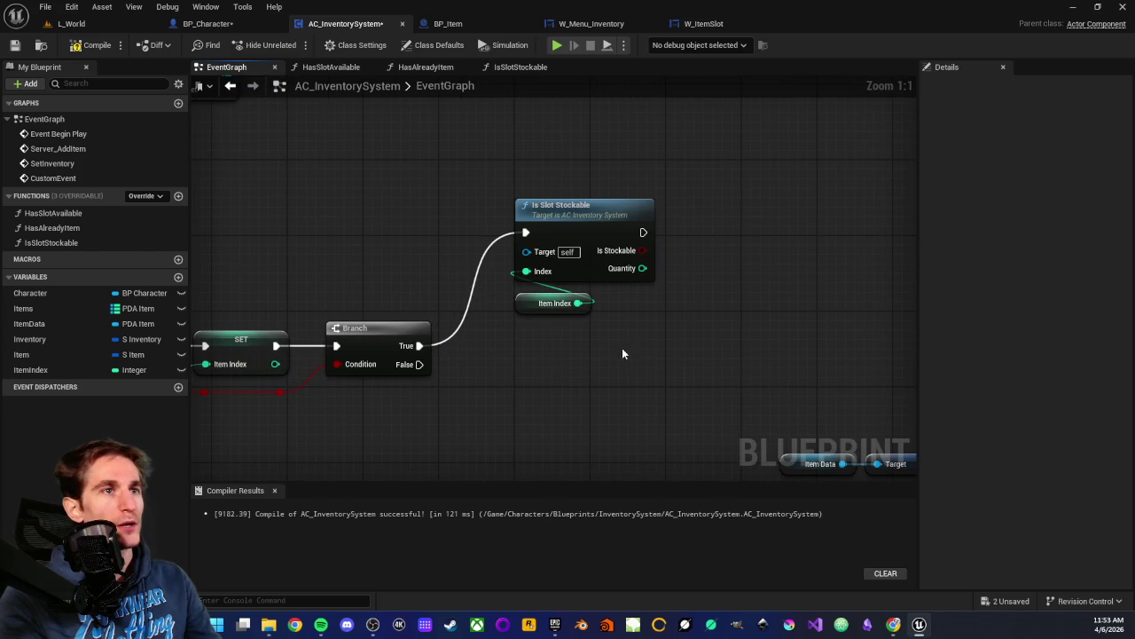
{"action": "left_click_drag", "start_coordinate": [532, 160], "coordinate": [638, 377]}
{"action": "left_click", "coordinate": [605, 381]}
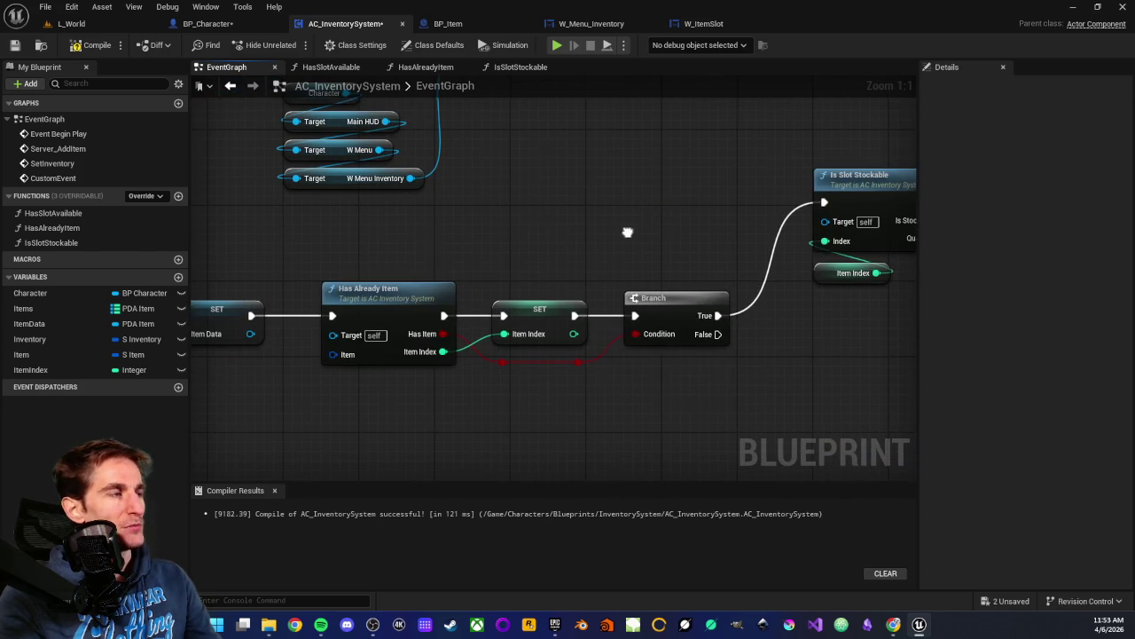
{"action": "left_click_drag", "start_coordinate": [338, 245], "coordinate": [396, 401]}
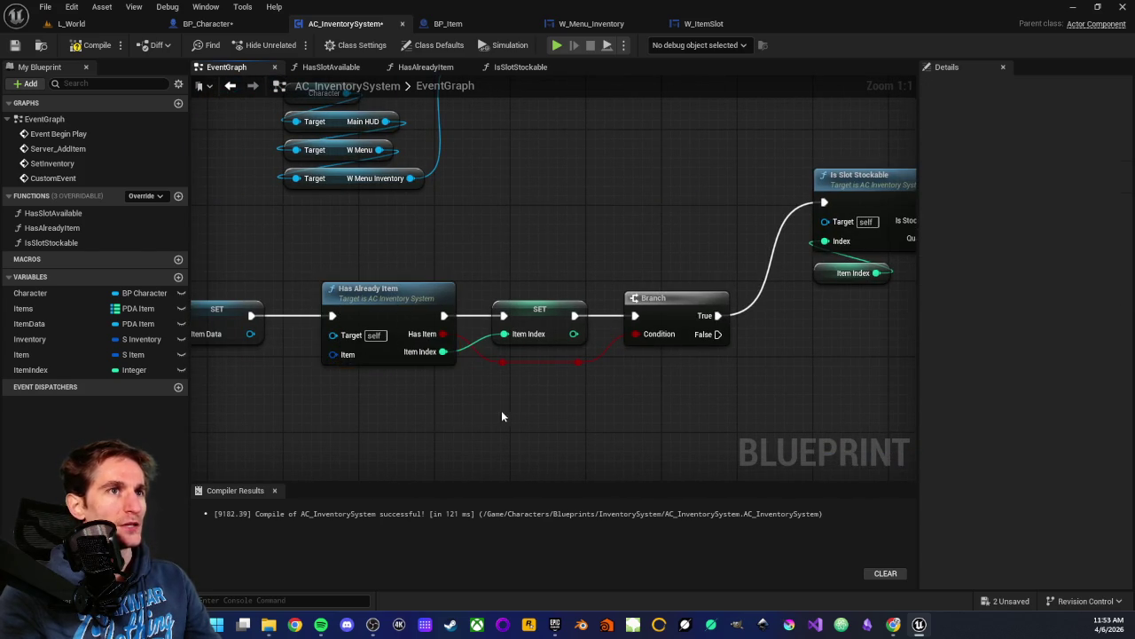
{"action": "mouse_move", "coordinate": [501, 410]}
{"action": "left_mouse_down"}
{"action": "mouse_move", "coordinate": [486, 426]}
{"action": "mouse_move", "coordinate": [473, 395]}
{"action": "mouse_move", "coordinate": [453, 395]}
{"action": "left_mouse_up"}
{"action": "mouse_move", "coordinate": [497, 177]}
{"action": "left_mouse_down"}
{"action": "mouse_move", "coordinate": [618, 333]}
{"action": "mouse_move", "coordinate": [559, 394]}
{"action": "left_mouse_up"}
{"action": "left_click", "coordinate": [641, 340]}
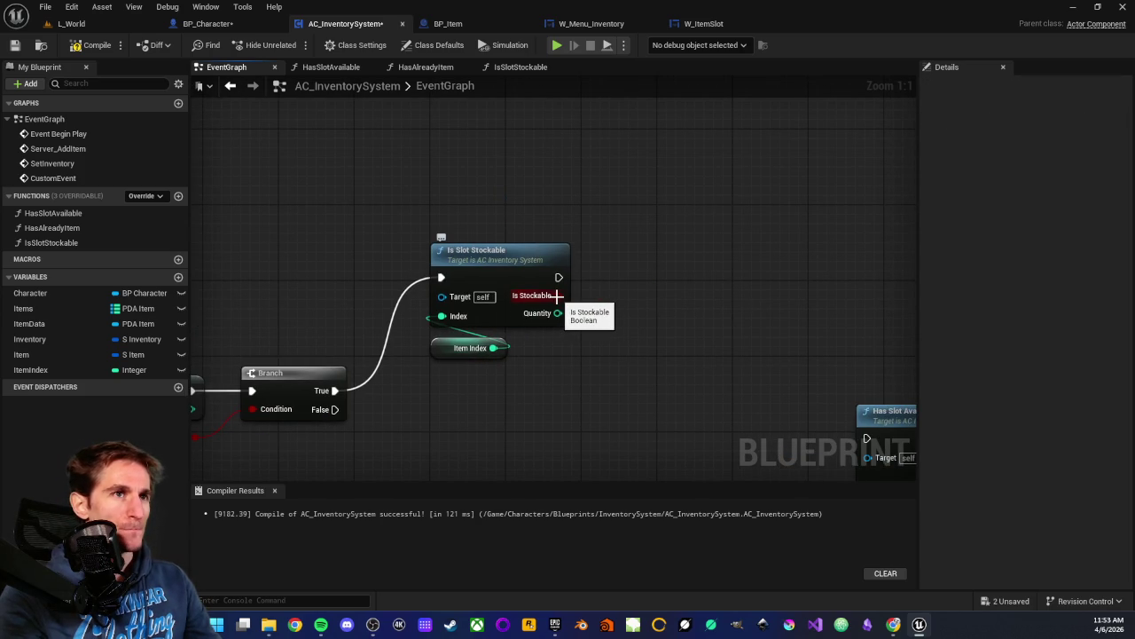
{"action": "left_click_drag", "start_coordinate": [465, 222], "coordinate": [538, 387]}
{"action": "left_click", "coordinate": [537, 387]}
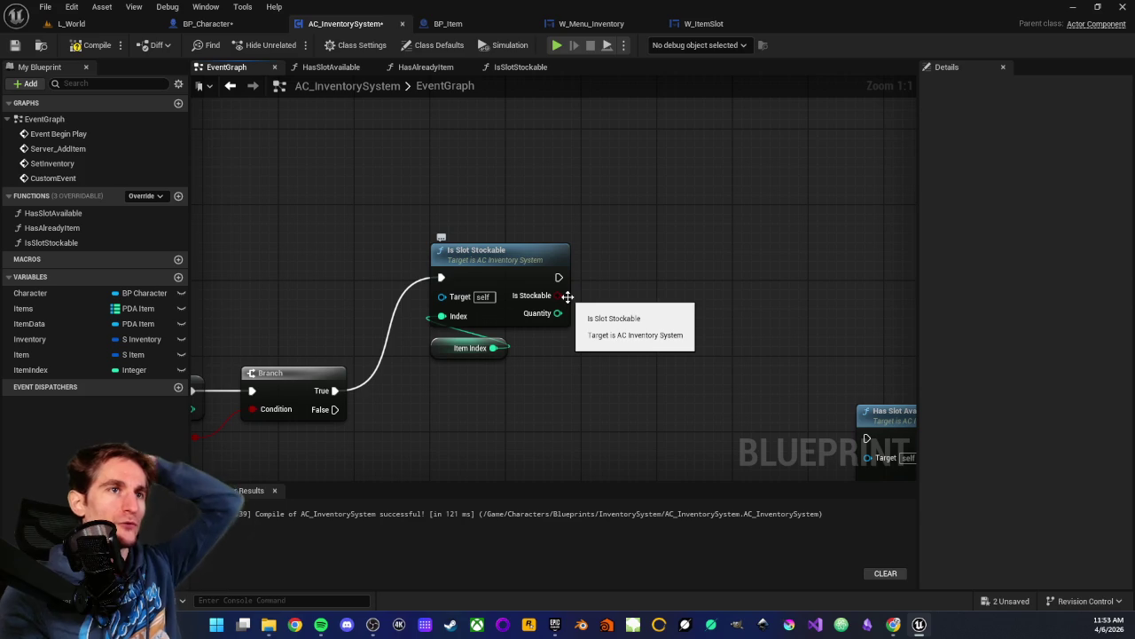
- Add a Branch with Is Stockable as its condition, placed beside Is Slot Stockable
{"action": "left_click_drag", "start_coordinate": [561, 296], "coordinate": [631, 294]}
{"action": "type", "text": "branch"}
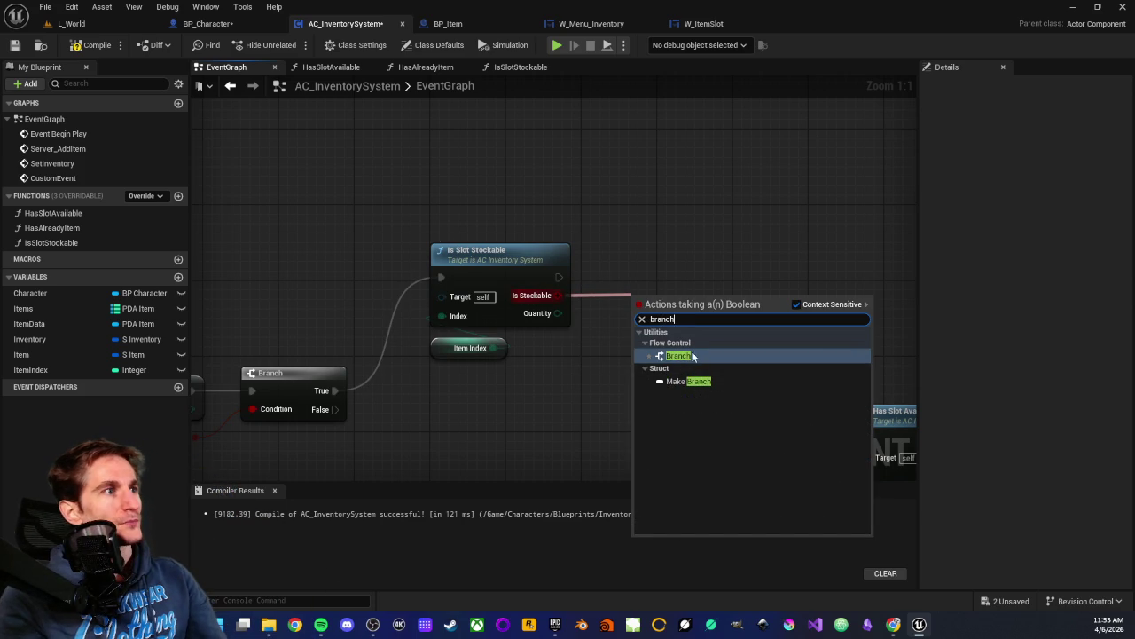
{"action": "key", "text": "Return"}
{"action": "left_click_drag", "start_coordinate": [672, 298], "coordinate": [644, 258]}
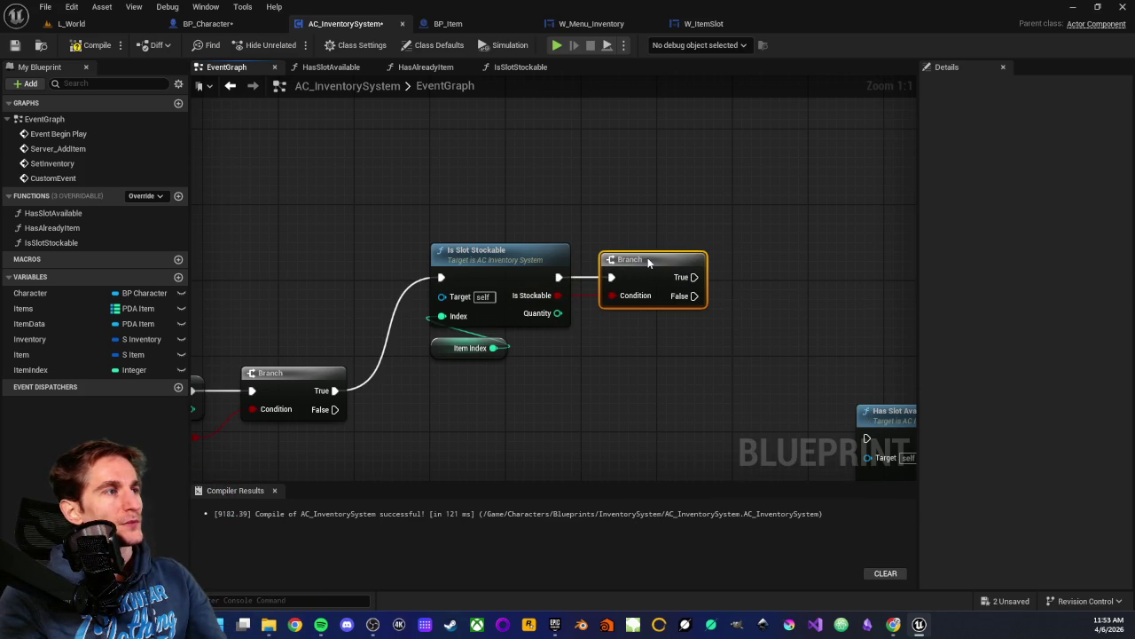
- Zoom out the graph and box-select the Has Already Item and SET nodes to review them
{"action": "left_click", "coordinate": [644, 329]}
{"action": "scroll", "coordinate": [633, 362], "scroll_direction": "down", "scroll_amount": 2}
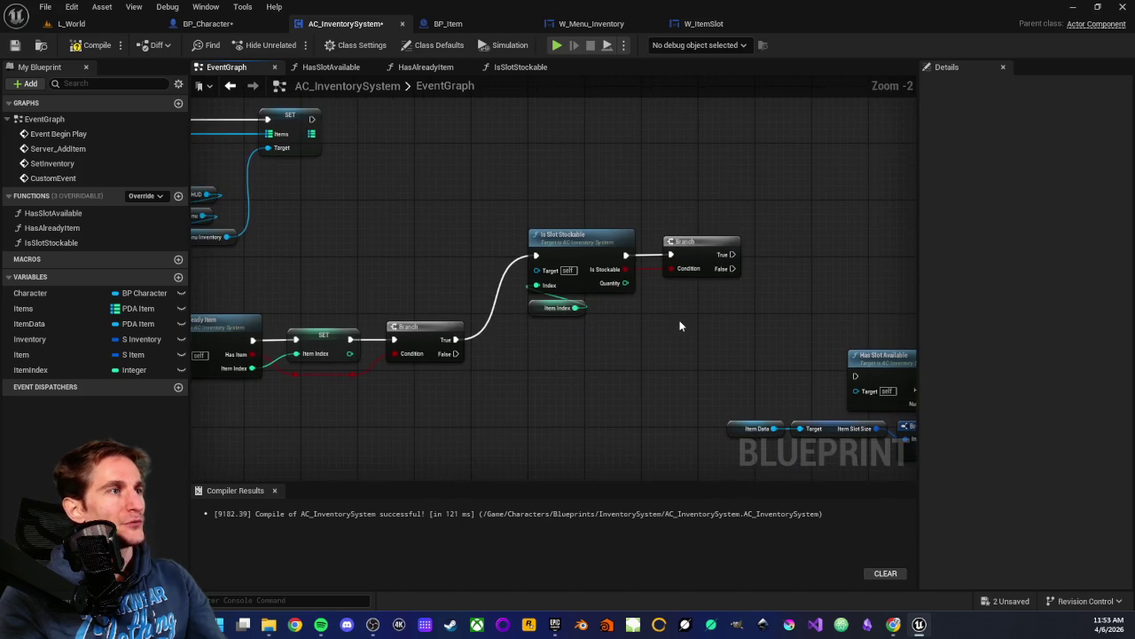
{"action": "scroll", "coordinate": [679, 324], "scroll_direction": "down", "scroll_amount": 1}
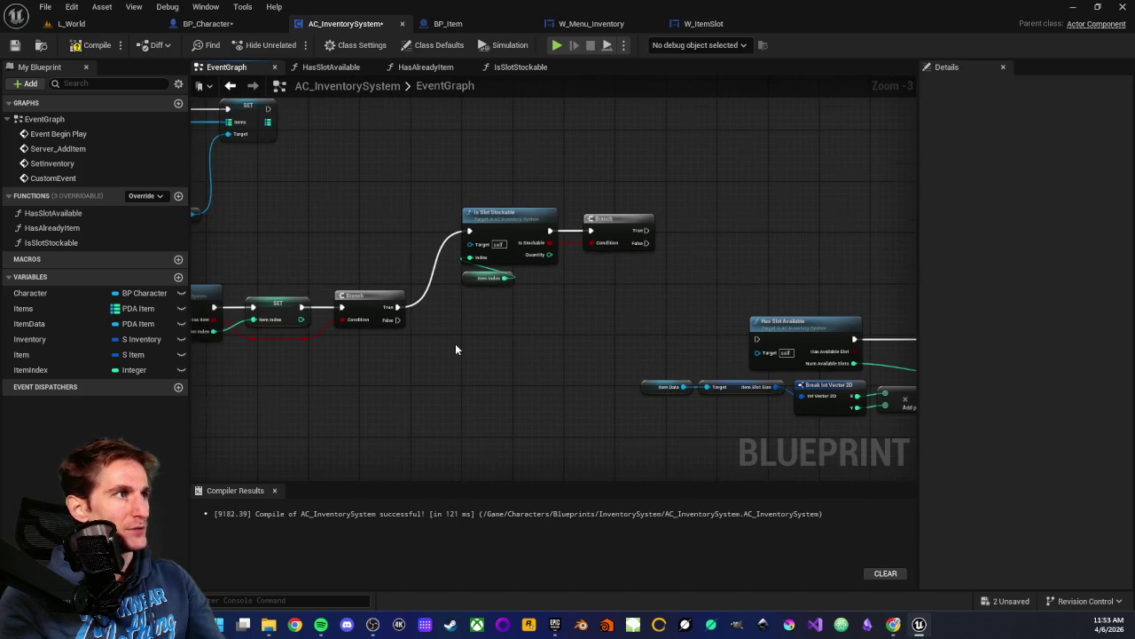
{"action": "scroll", "coordinate": [455, 349], "scroll_direction": "up", "scroll_amount": 2}
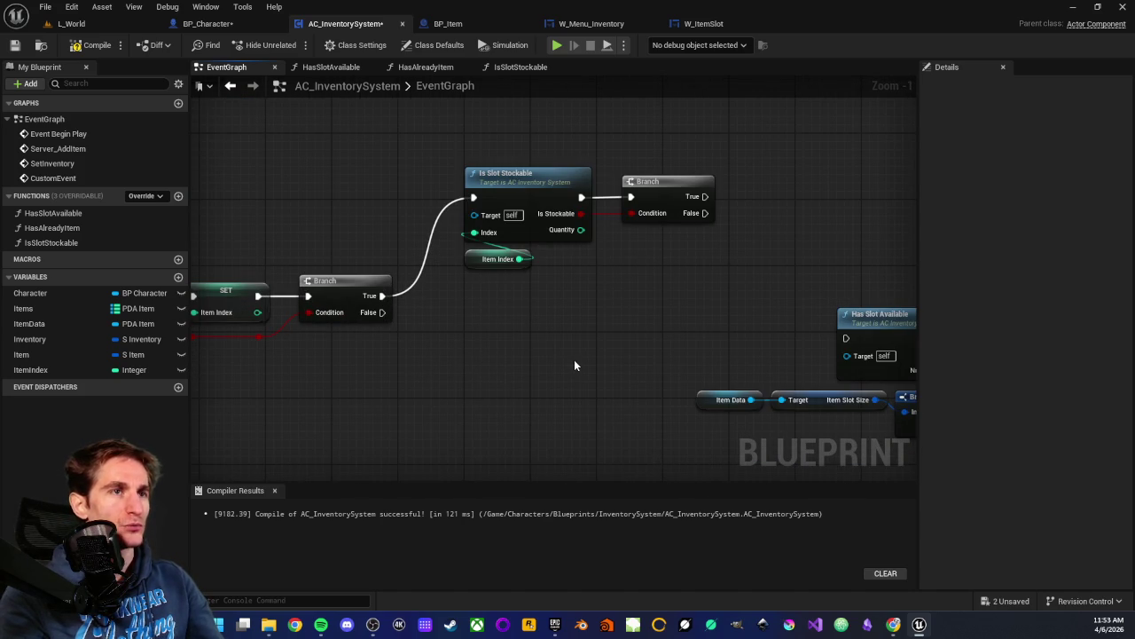
{"action": "scroll", "coordinate": [574, 360], "scroll_direction": "down", "scroll_amount": 1}
{"action": "scroll", "coordinate": [424, 402], "scroll_direction": "down", "scroll_amount": 1}
{"action": "scroll", "coordinate": [577, 369], "scroll_direction": "up", "scroll_amount": 3}
{"action": "scroll", "coordinate": [525, 376], "scroll_direction": "down", "scroll_amount": 1}
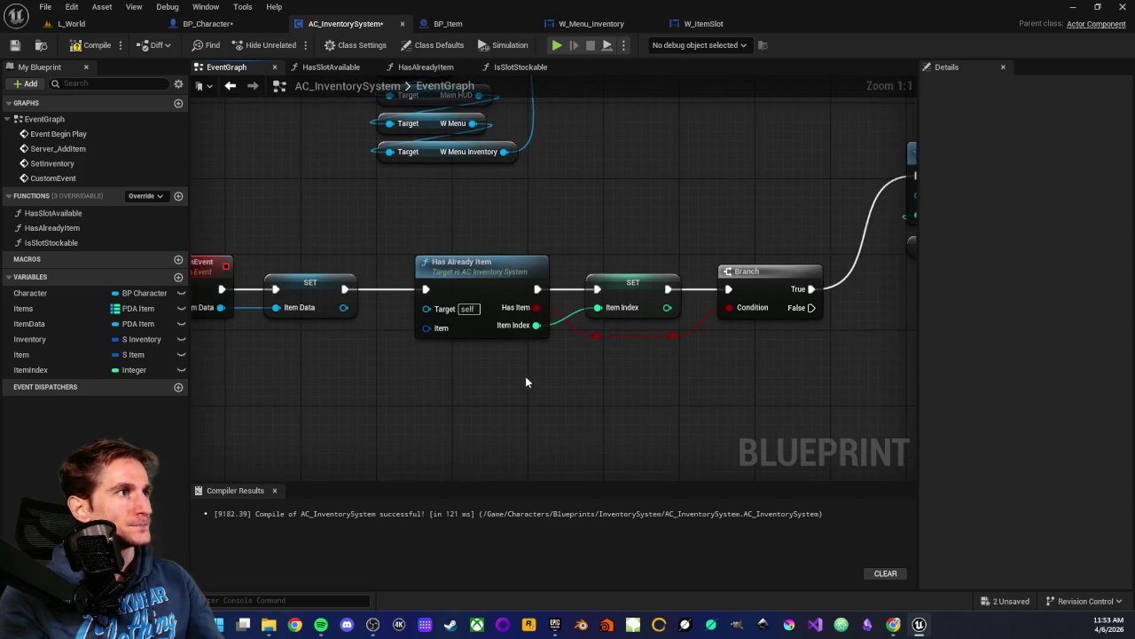
{"action": "left_click_drag", "start_coordinate": [411, 247], "coordinate": [550, 385]}
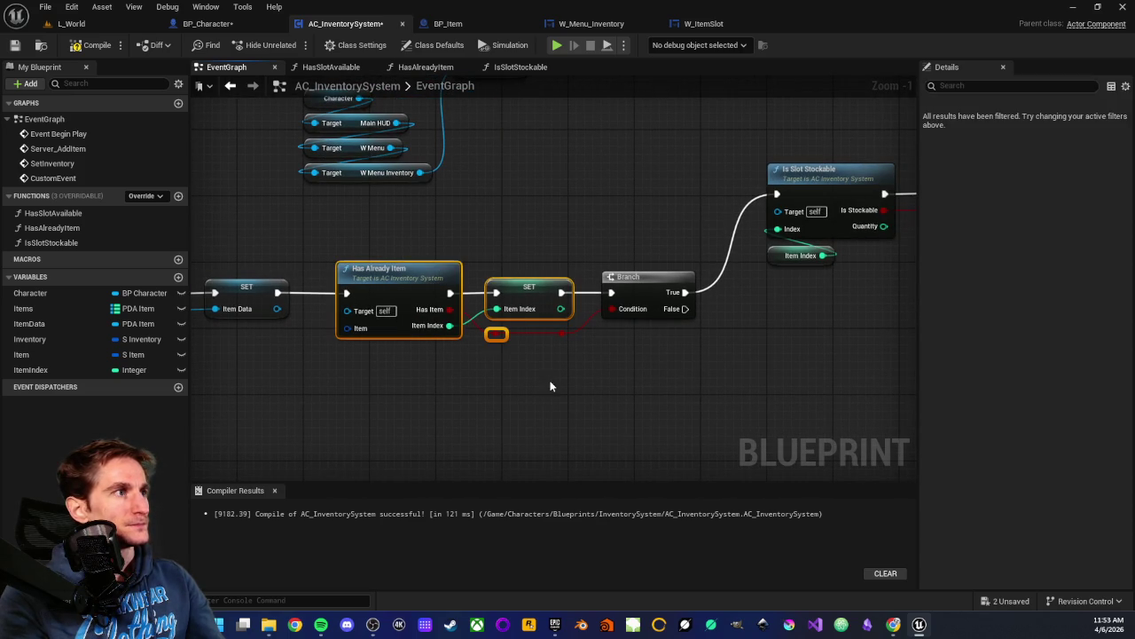
{"action": "mouse_move", "coordinate": [405, 253]}
{"action": "left_mouse_down"}
{"action": "mouse_move", "coordinate": [570, 381]}
{"action": "mouse_move", "coordinate": [563, 388]}
{"action": "left_mouse_up"}
{"action": "left_click", "coordinate": [562, 388]}
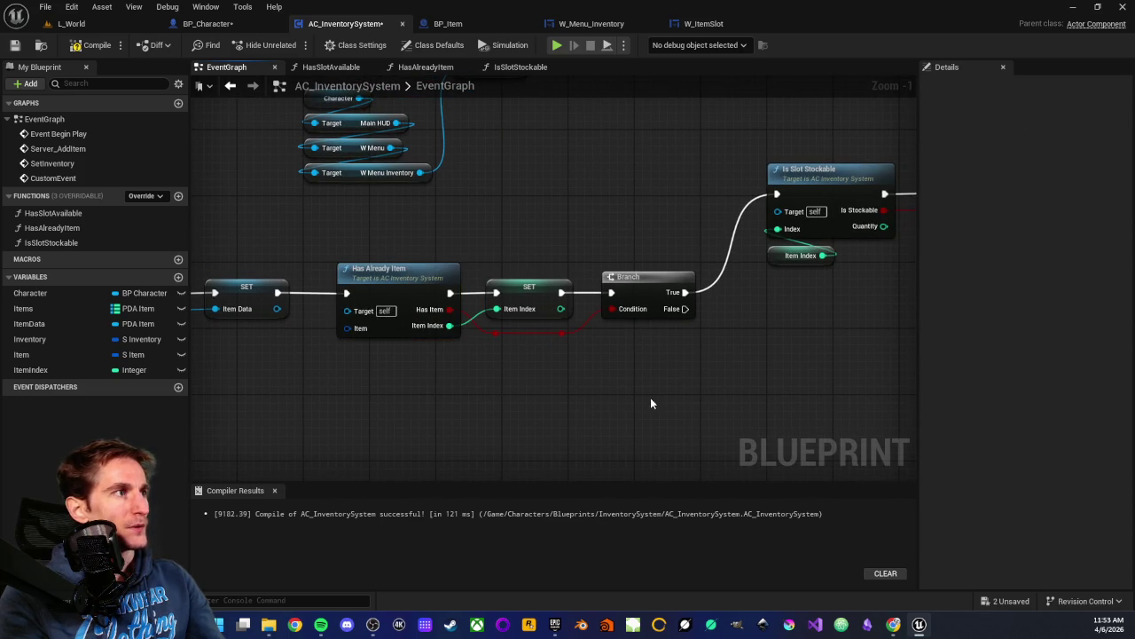
- Box-select Has Slot Available, Break Int Vector 2D and their Branch, and drag them down-right
{"action": "mouse_move", "coordinate": [651, 400]}
{"action": "left_mouse_down"}
{"action": "mouse_move", "coordinate": [533, 401]}
{"action": "mouse_move", "coordinate": [583, 382]}
{"action": "left_mouse_up"}
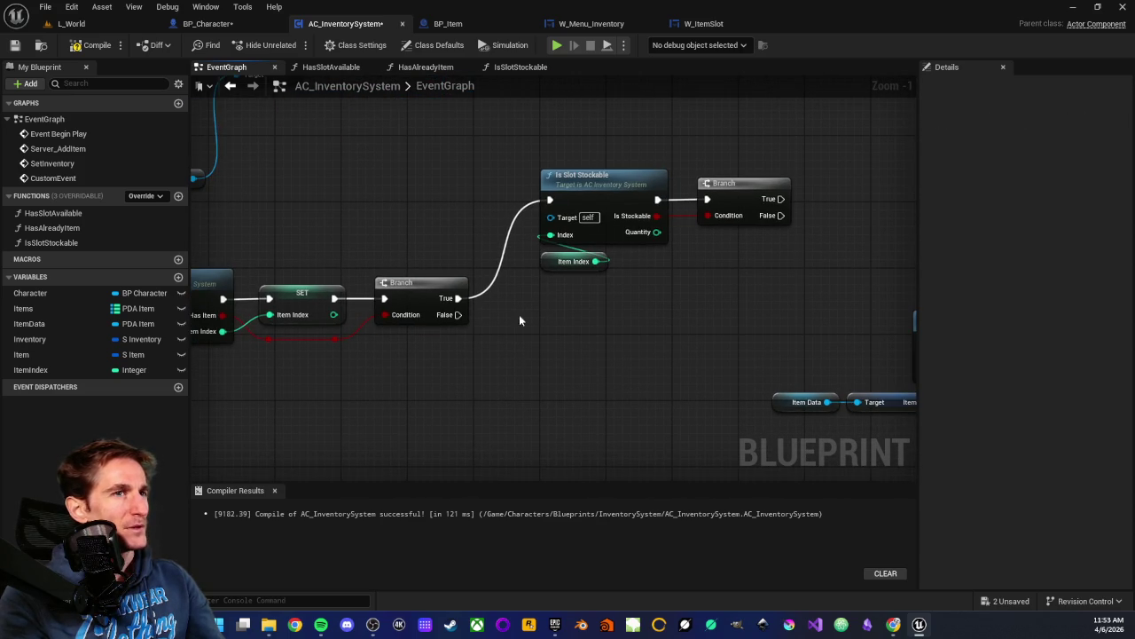
{"action": "left_click_drag", "start_coordinate": [703, 383], "coordinate": [592, 435]}
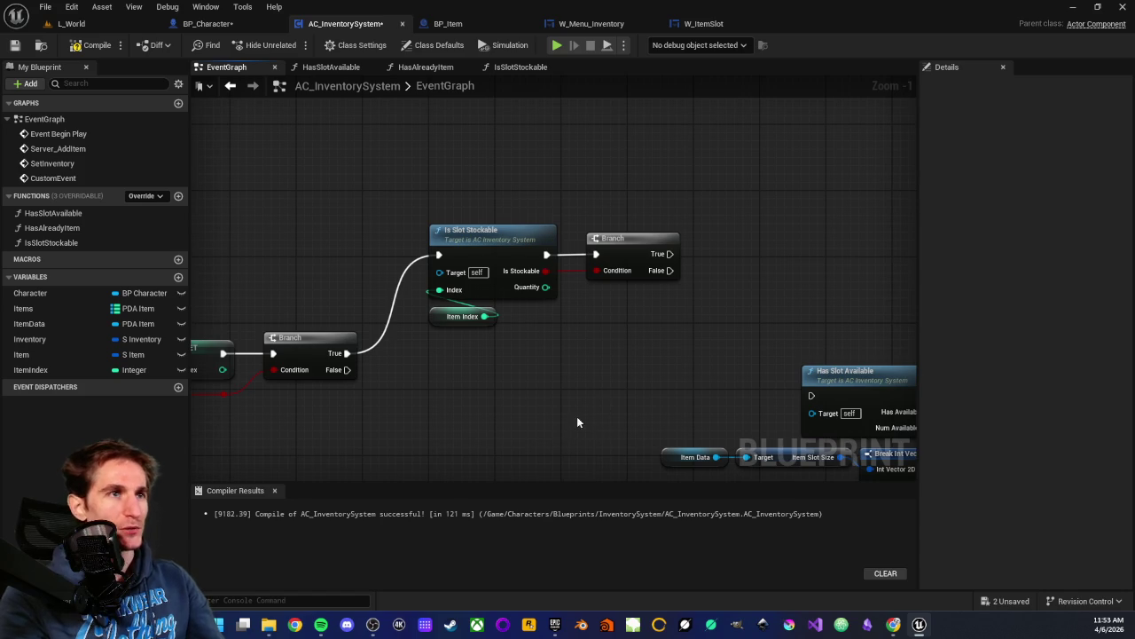
{"action": "scroll", "coordinate": [610, 391], "scroll_direction": "down", "scroll_amount": 3}
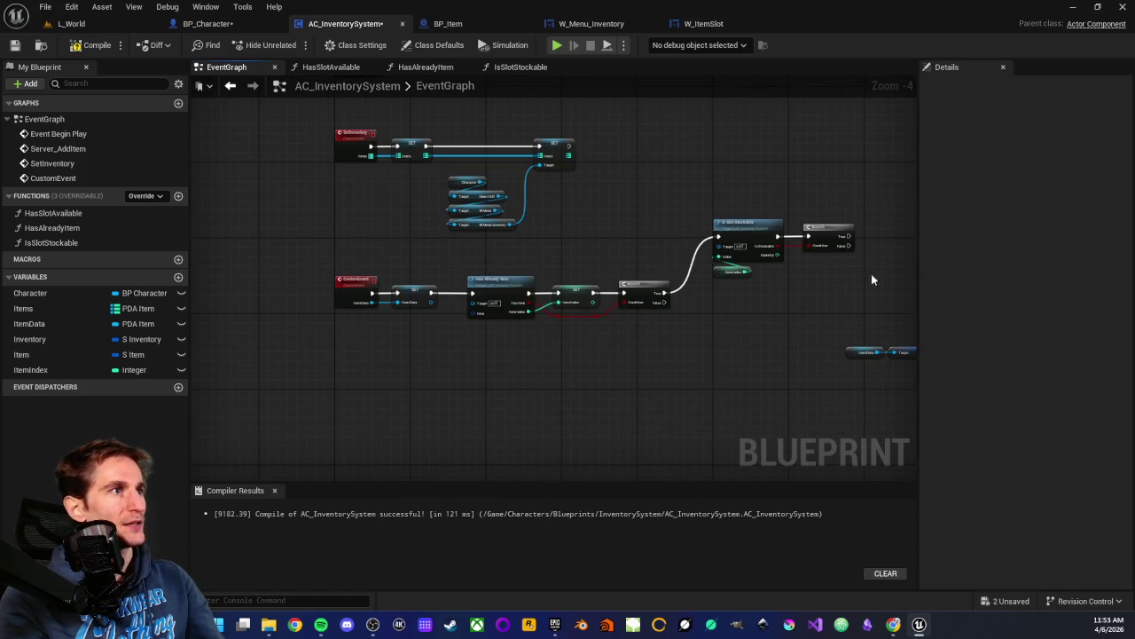
{"action": "scroll", "coordinate": [506, 404], "scroll_direction": "up", "scroll_amount": 3}
{"action": "left_click_drag", "start_coordinate": [666, 387], "coordinate": [601, 400]}
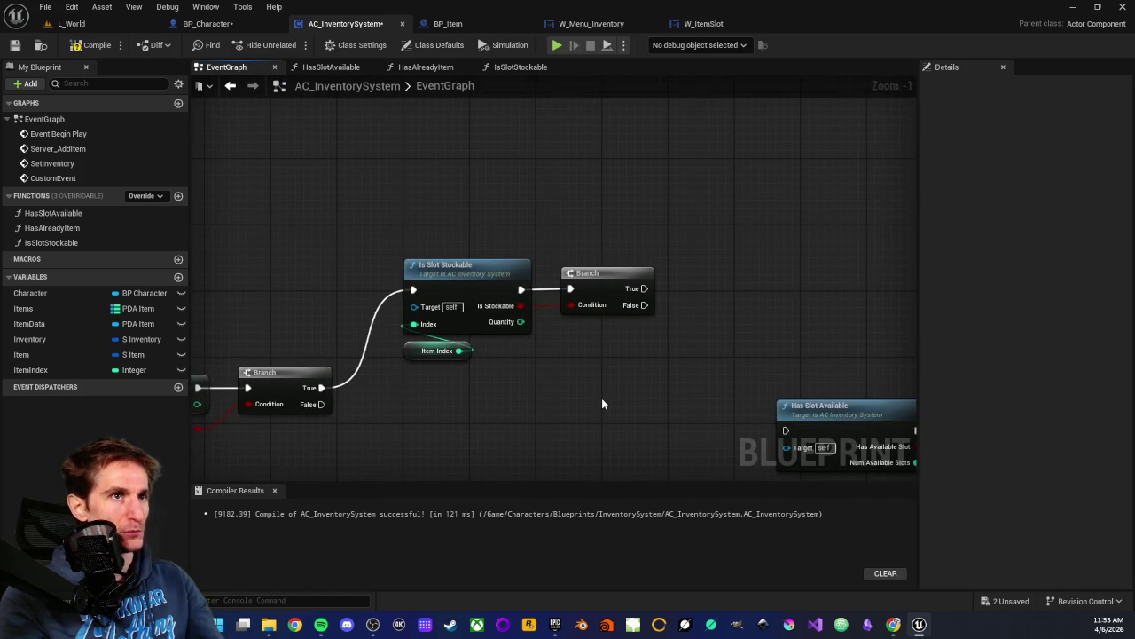
{"action": "scroll", "coordinate": [602, 404], "scroll_direction": "down", "scroll_amount": 3}
{"action": "left_click_drag", "start_coordinate": [494, 271], "coordinate": [843, 403]}
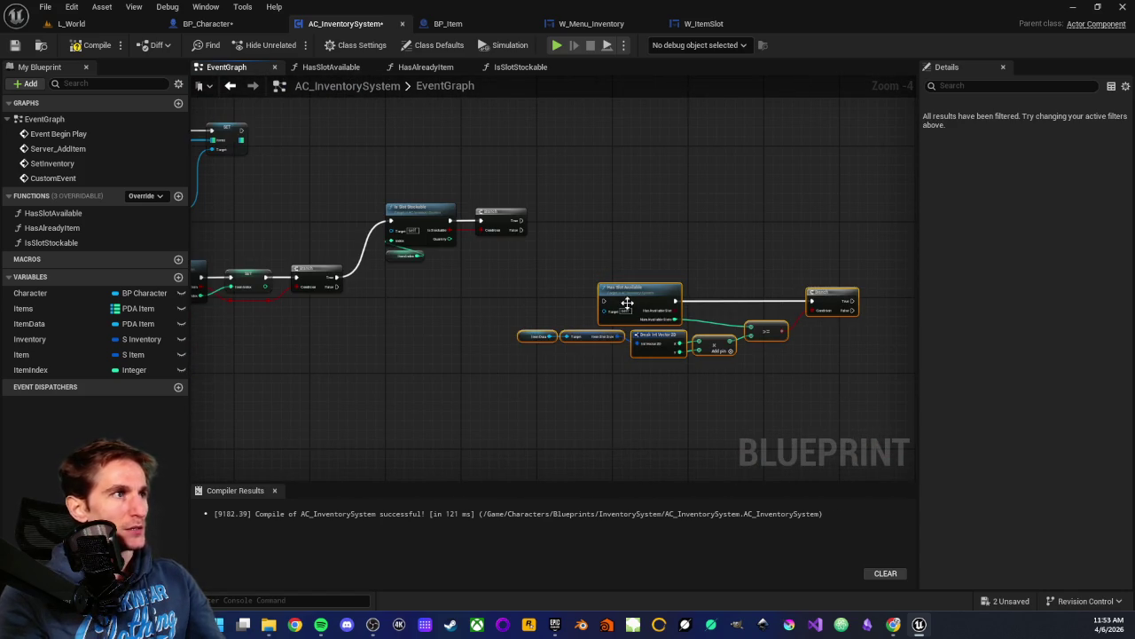
{"action": "left_click_drag", "start_coordinate": [627, 303], "coordinate": [713, 390]}
{"action": "scroll", "coordinate": [435, 276], "scroll_direction": "up", "scroll_amount": 3}
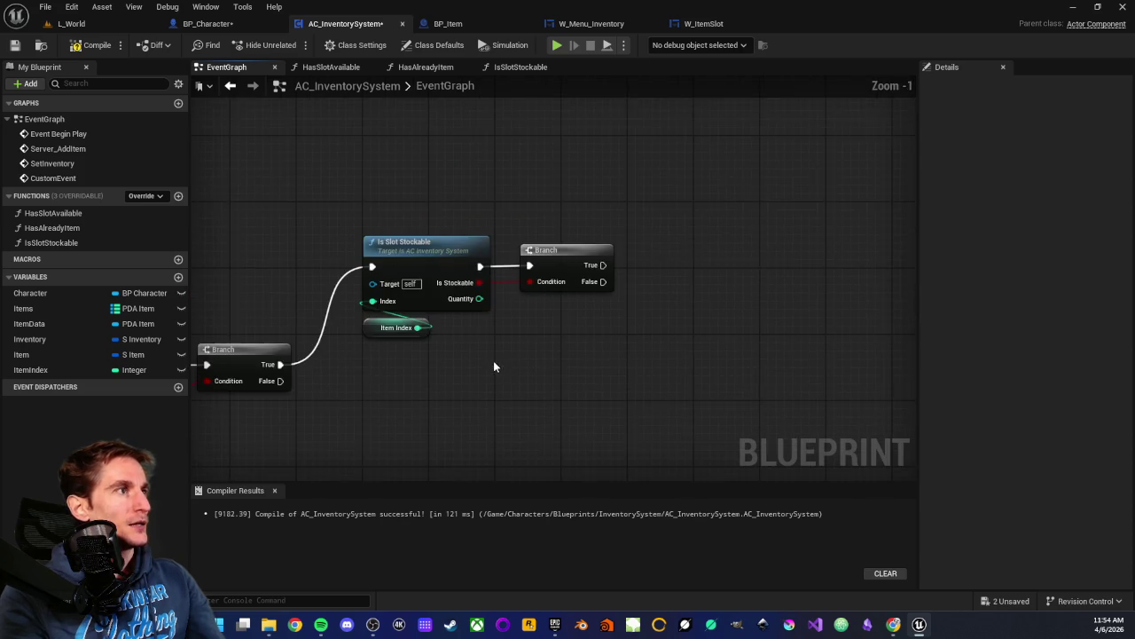
{"action": "scroll", "coordinate": [527, 351], "scroll_direction": "up", "scroll_amount": 1}
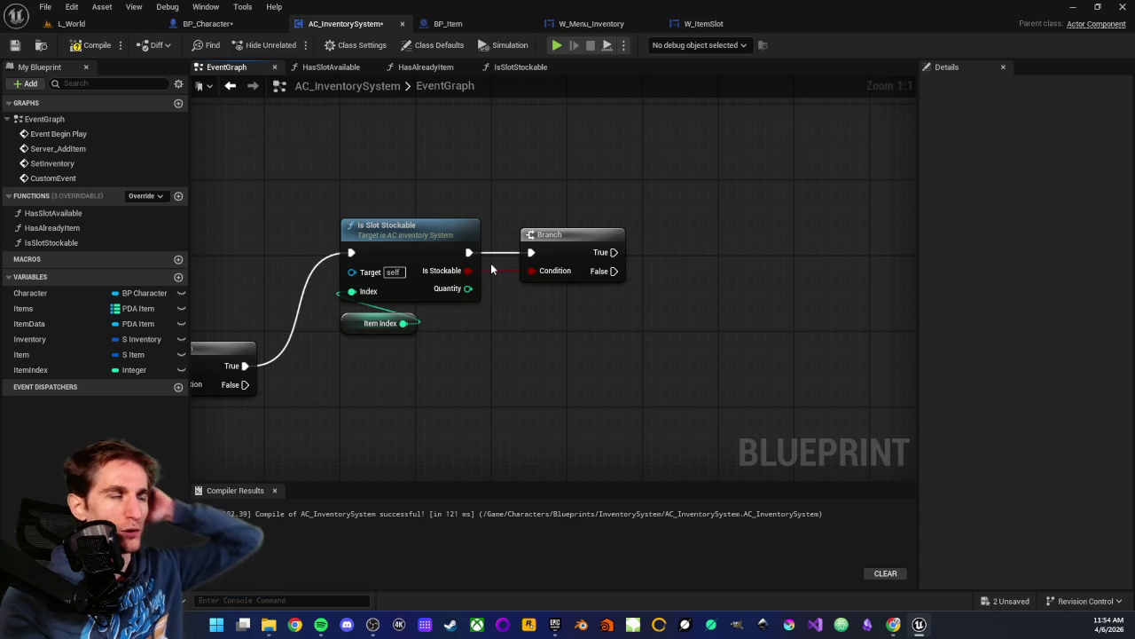
{"action": "left_click_drag", "start_coordinate": [352, 328], "coordinate": [351, 318]}
{"action": "left_click", "coordinate": [348, 333]}
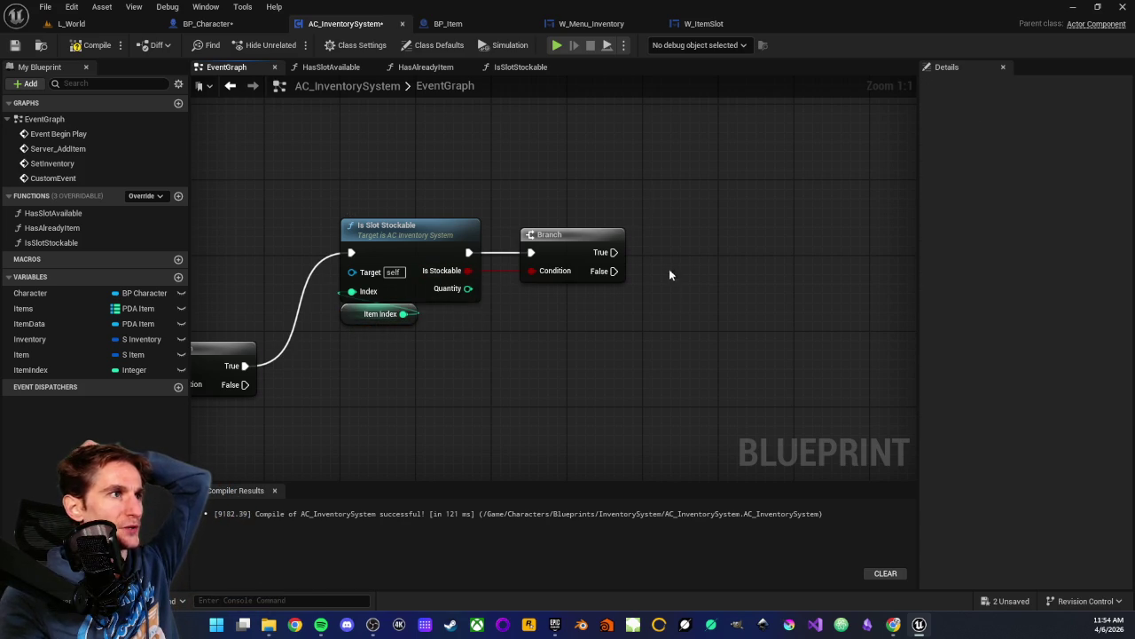
{"action": "scroll", "coordinate": [573, 345], "scroll_direction": "down", "scroll_amount": 2}
{"action": "scroll", "coordinate": [548, 367], "scroll_direction": "up", "scroll_amount": 2}
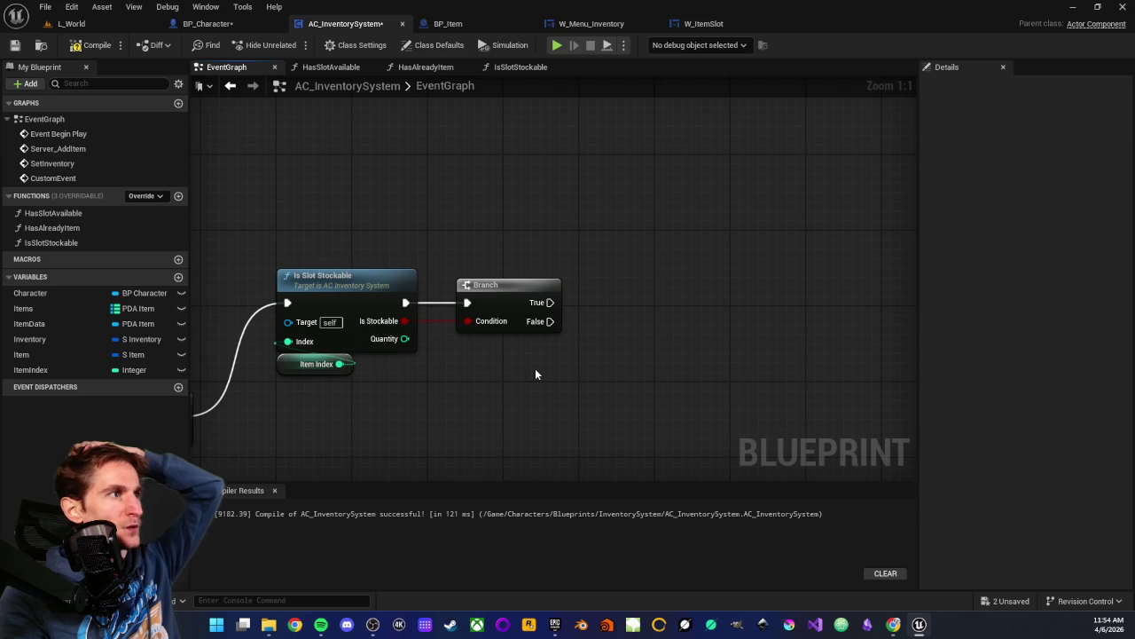
{"action": "left_click_drag", "start_coordinate": [385, 218], "coordinate": [373, 380]}
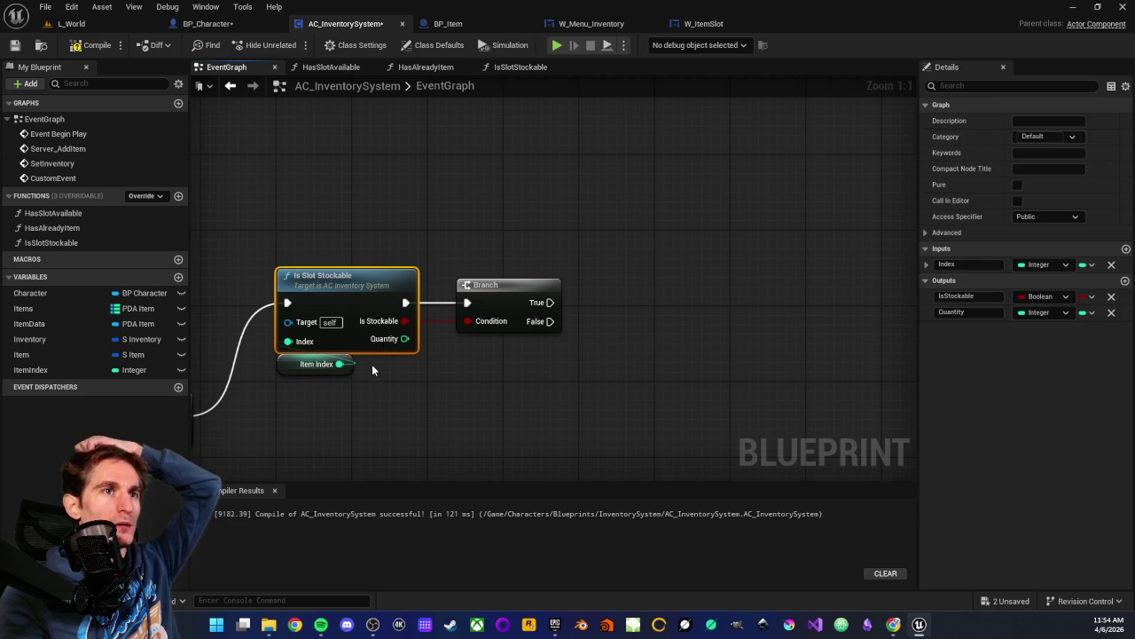
{"action": "left_click", "coordinate": [394, 388]}
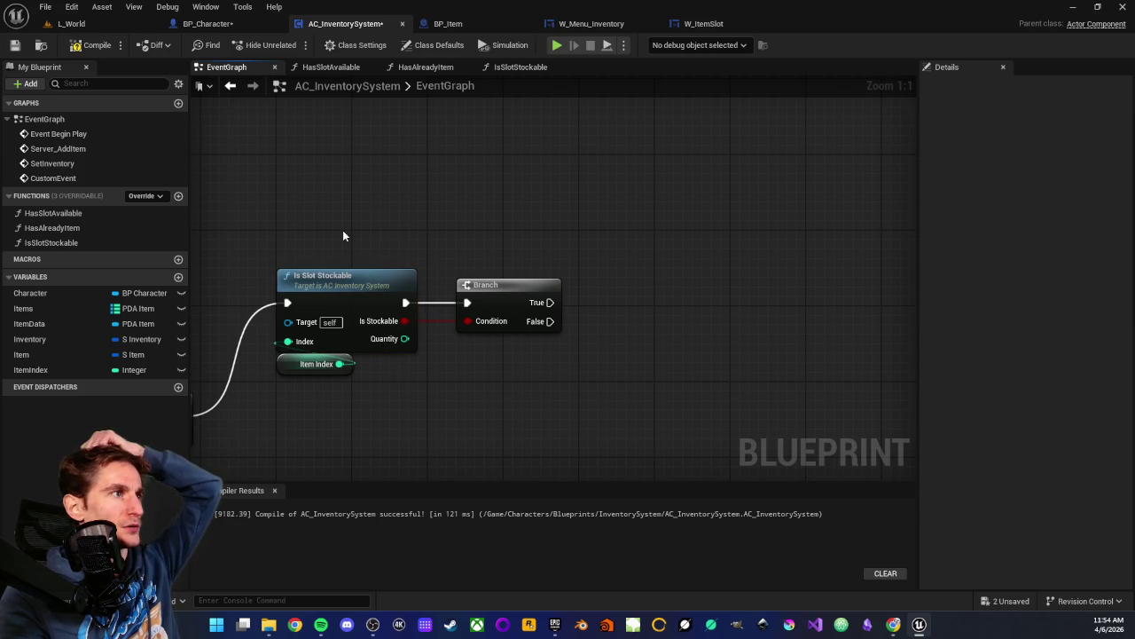
{"action": "mouse_move", "coordinate": [343, 231]}
{"action": "left_mouse_down"}
{"action": "mouse_move", "coordinate": [347, 406]}
{"action": "mouse_move", "coordinate": [371, 428]}
{"action": "mouse_move", "coordinate": [375, 413]}
{"action": "left_mouse_up"}
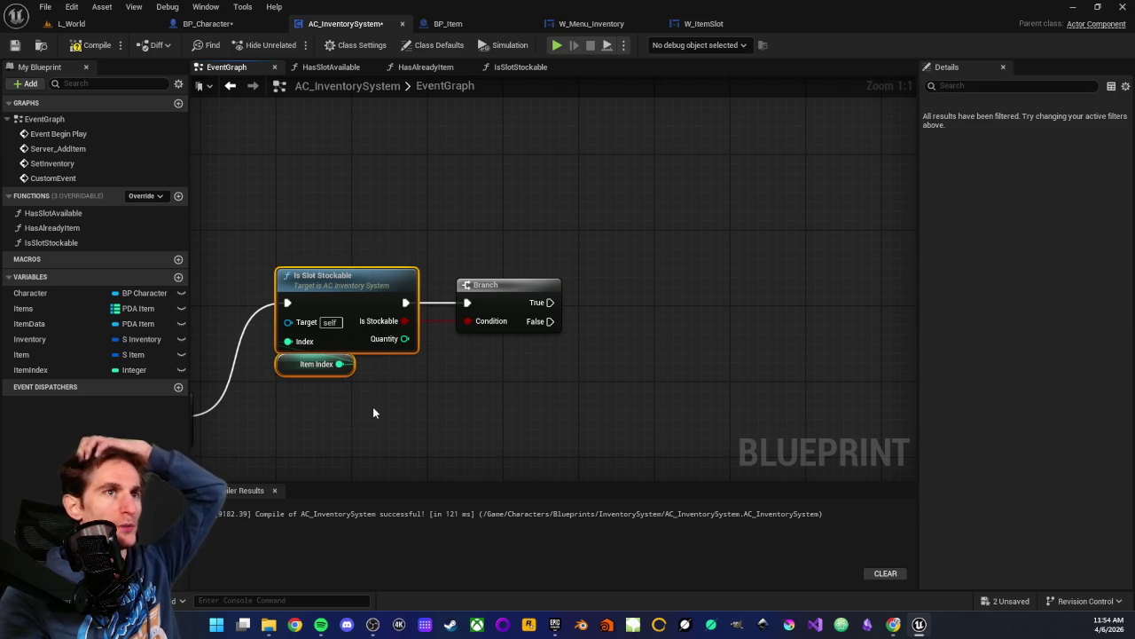
{"action": "left_click", "coordinate": [373, 412]}
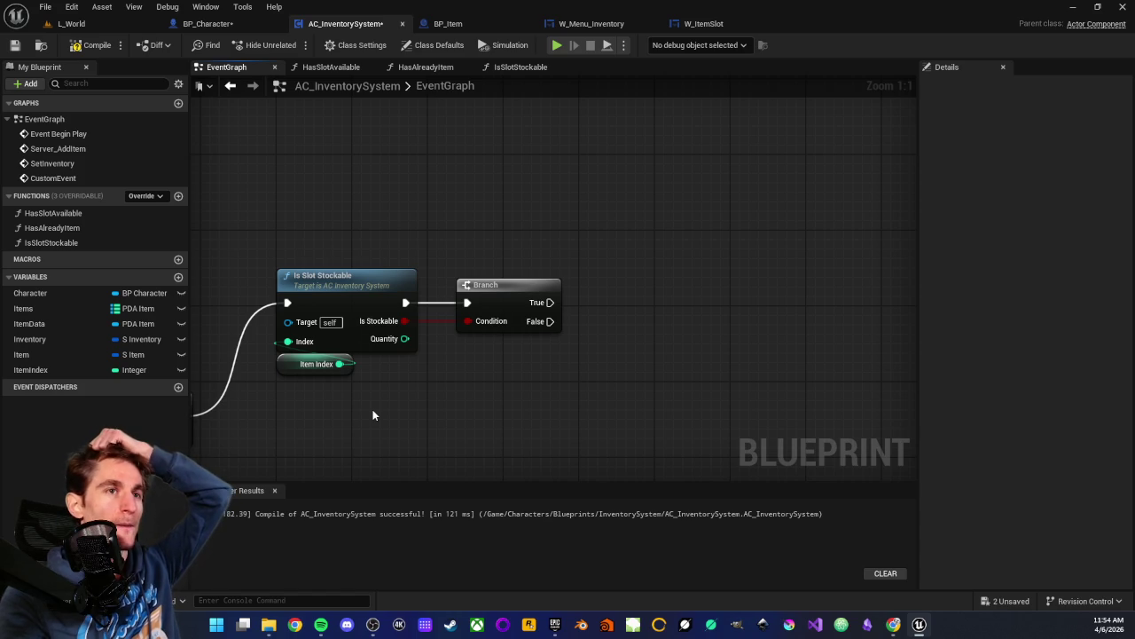
{"action": "mouse_move", "coordinate": [324, 236]}
{"action": "left_mouse_down"}
{"action": "mouse_move", "coordinate": [375, 405]}
{"action": "mouse_move", "coordinate": [383, 399]}
{"action": "left_mouse_up"}
{"action": "left_click", "coordinate": [383, 399]}
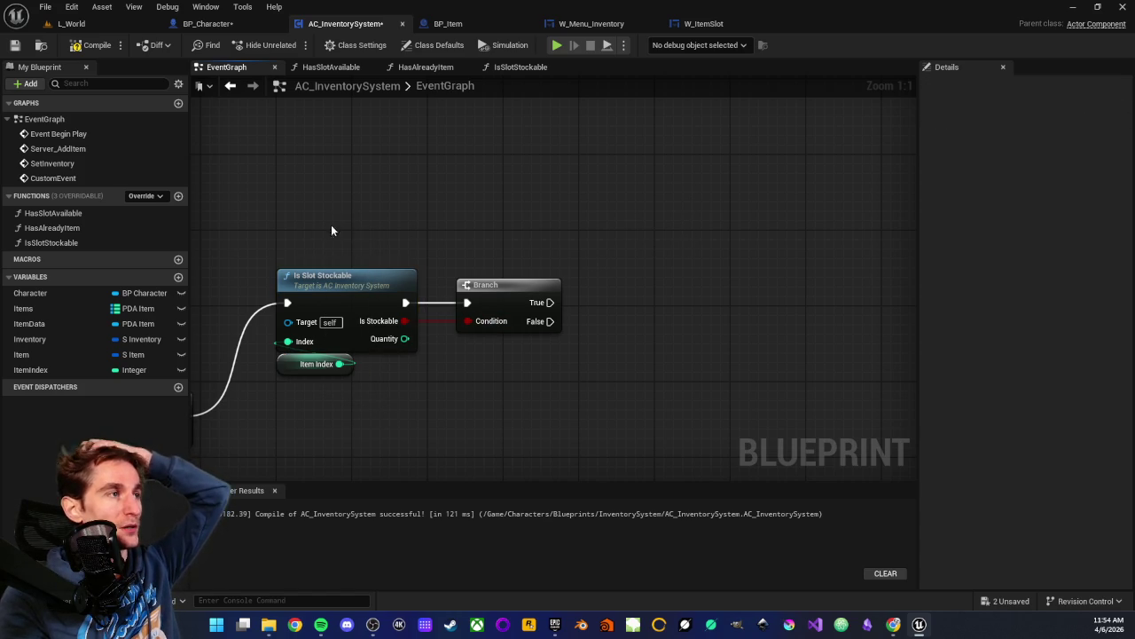
{"action": "left_click_drag", "start_coordinate": [313, 224], "coordinate": [530, 396]}
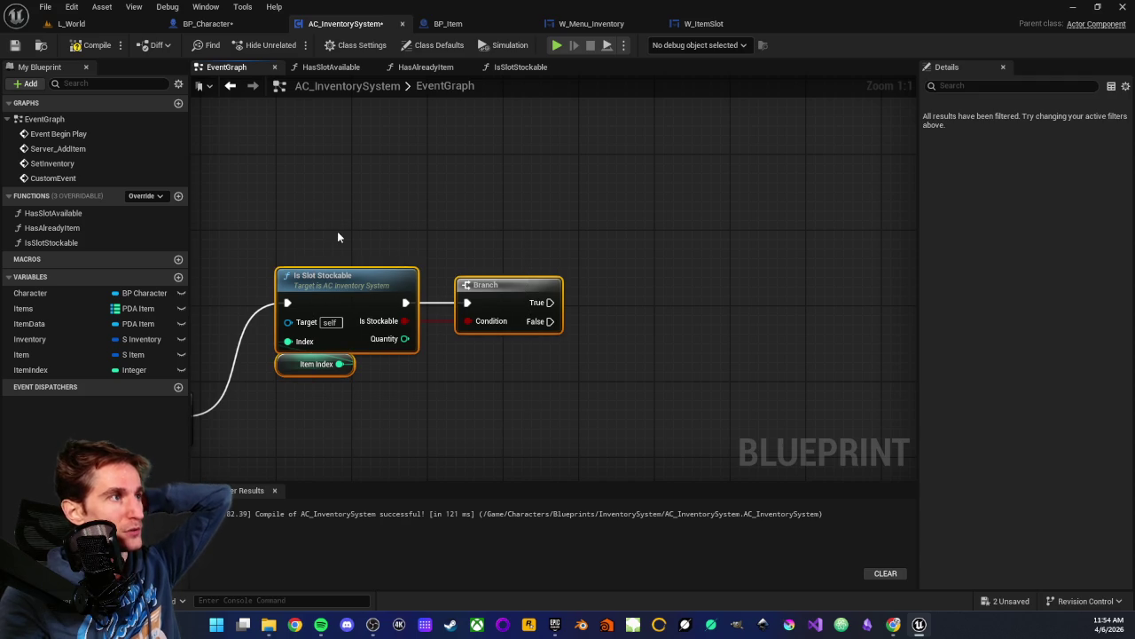
{"action": "mouse_move", "coordinate": [331, 237]}
{"action": "left_mouse_down"}
{"action": "mouse_move", "coordinate": [493, 419]}
{"action": "mouse_move", "coordinate": [292, 373]}
{"action": "mouse_move", "coordinate": [370, 402]}
{"action": "left_mouse_up"}
{"action": "left_click", "coordinate": [380, 360]}
{"action": "left_click", "coordinate": [370, 402]}
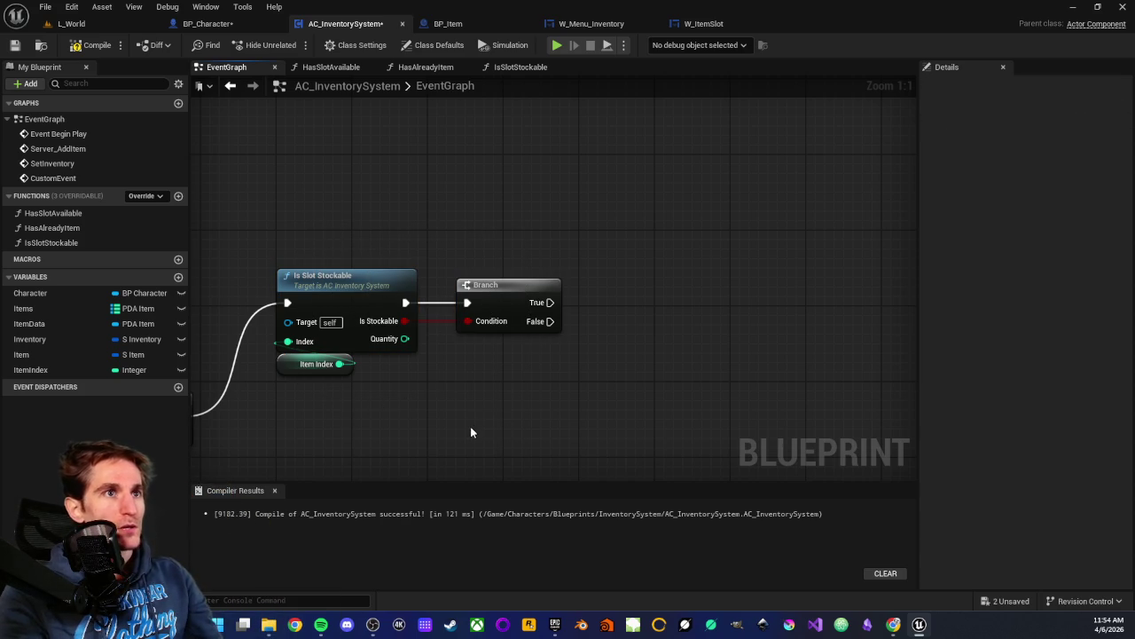
{"action": "scroll", "coordinate": [471, 432], "scroll_direction": "down", "scroll_amount": 1}
{"action": "left_click_drag", "start_coordinate": [429, 434], "coordinate": [544, 393]}
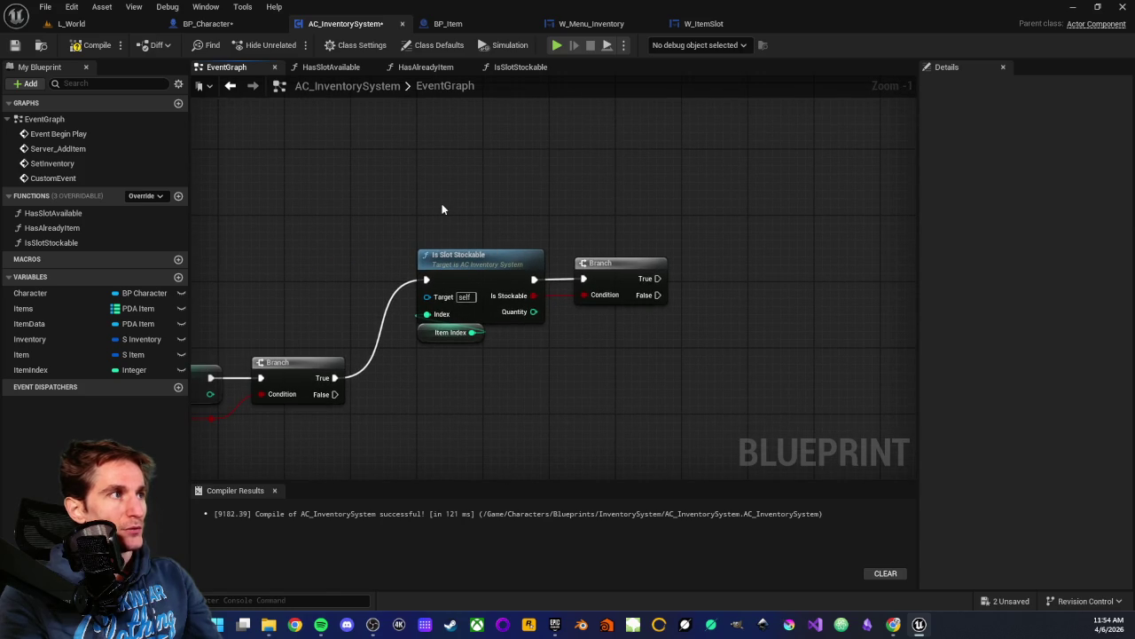
{"action": "mouse_move", "coordinate": [441, 210]}
{"action": "left_mouse_down"}
{"action": "mouse_move", "coordinate": [531, 397]}
{"action": "mouse_move", "coordinate": [492, 382]}
{"action": "mouse_move", "coordinate": [505, 377]}
{"action": "left_mouse_up"}
{"action": "left_click", "coordinate": [464, 392]}
{"action": "scroll", "coordinate": [533, 378], "scroll_direction": "down", "scroll_amount": 1}
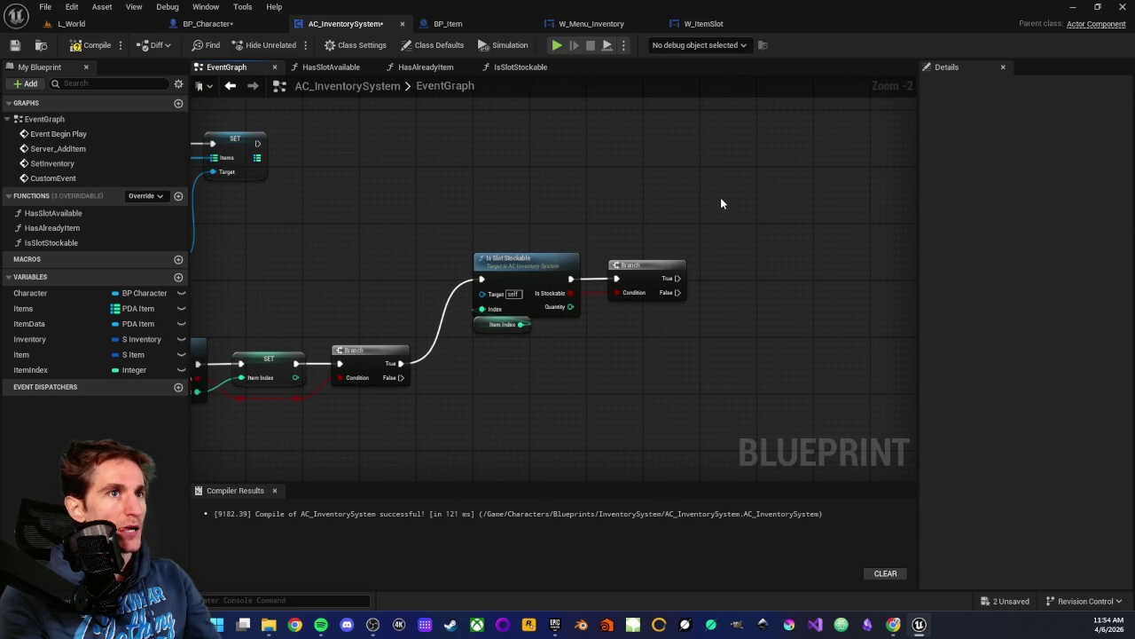
{"action": "left_click_drag", "start_coordinate": [630, 367], "coordinate": [573, 376]}
{"action": "mouse_move", "coordinate": [460, 238]}
{"action": "left_mouse_down"}
{"action": "mouse_move", "coordinate": [570, 393]}
{"action": "mouse_move", "coordinate": [581, 388]}
{"action": "left_mouse_up"}
{"action": "left_click", "coordinate": [582, 391]}
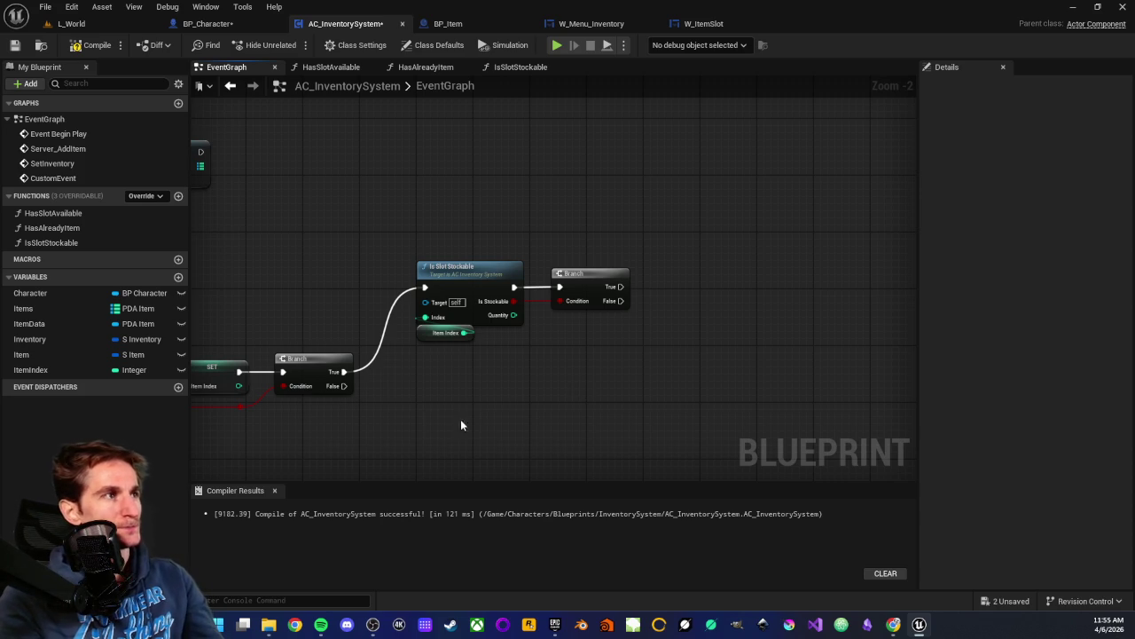
{"action": "scroll", "coordinate": [461, 425], "scroll_direction": "up", "scroll_amount": 3}
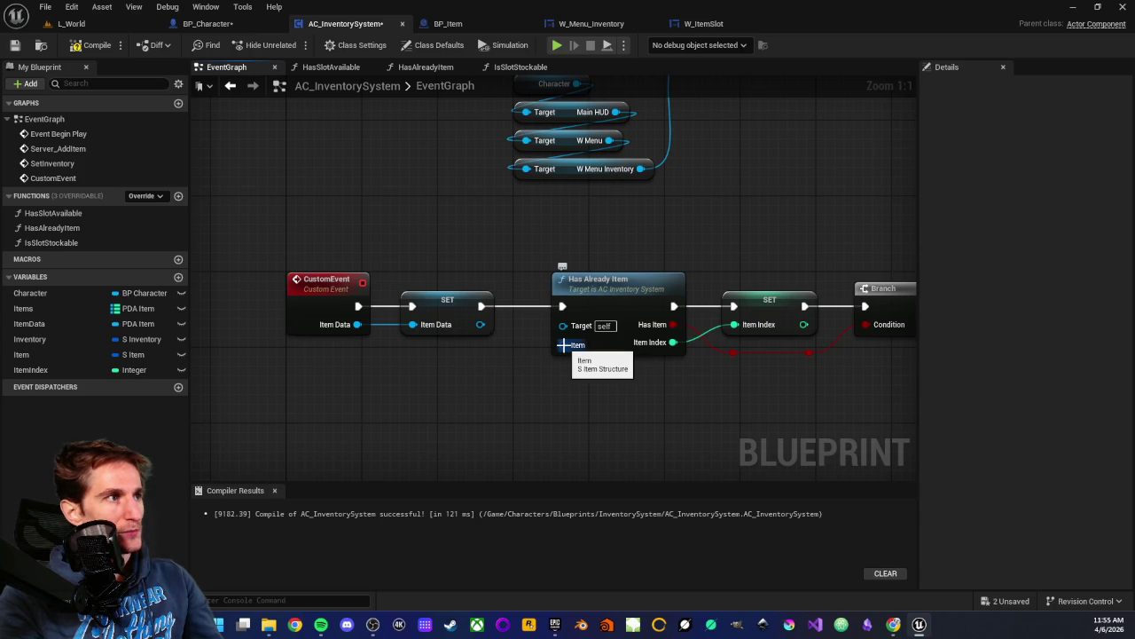
- Review the CustomEvent and SET nodes, then switch to the BP_Item blueprint's EventGraph
{"action": "mouse_move", "coordinate": [575, 236]}
{"action": "left_mouse_down"}
{"action": "mouse_move", "coordinate": [476, 389]}
{"action": "mouse_move", "coordinate": [425, 262]}
{"action": "left_mouse_up"}
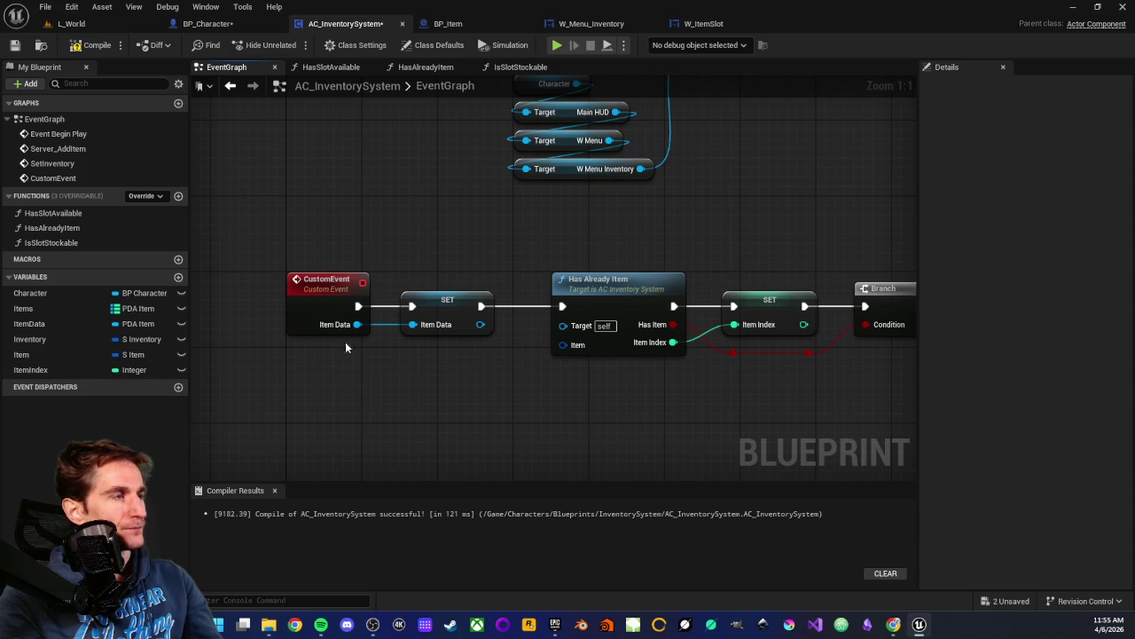
{"action": "left_click_drag", "start_coordinate": [420, 249], "coordinate": [448, 335]}
{"action": "left_click", "coordinate": [380, 367]}
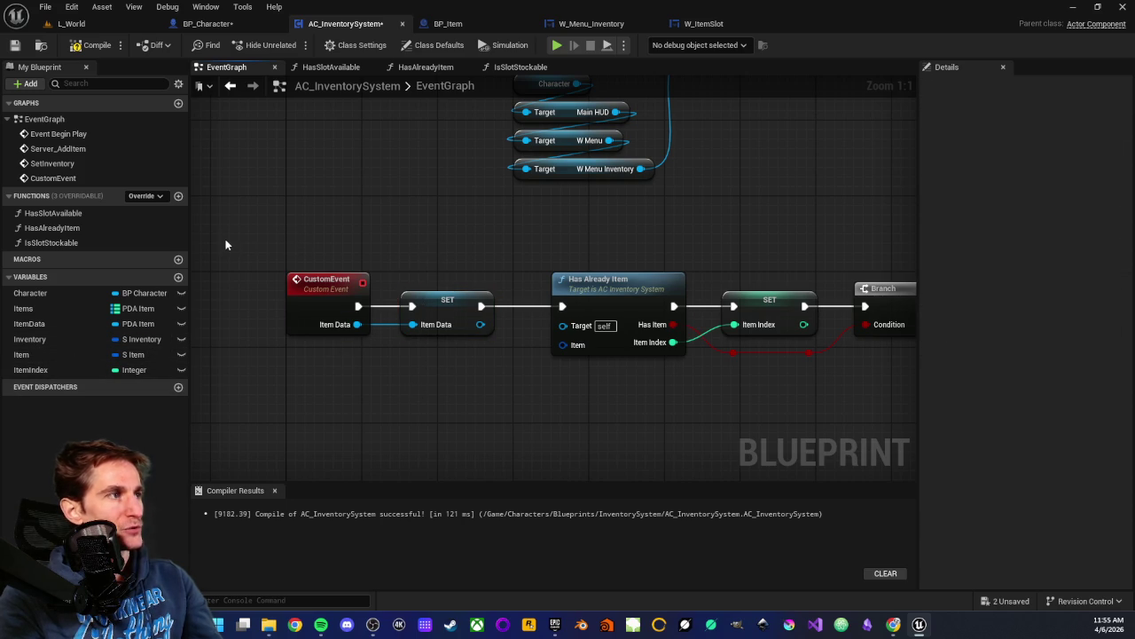
{"action": "left_click_drag", "start_coordinate": [225, 245], "coordinate": [446, 386]}
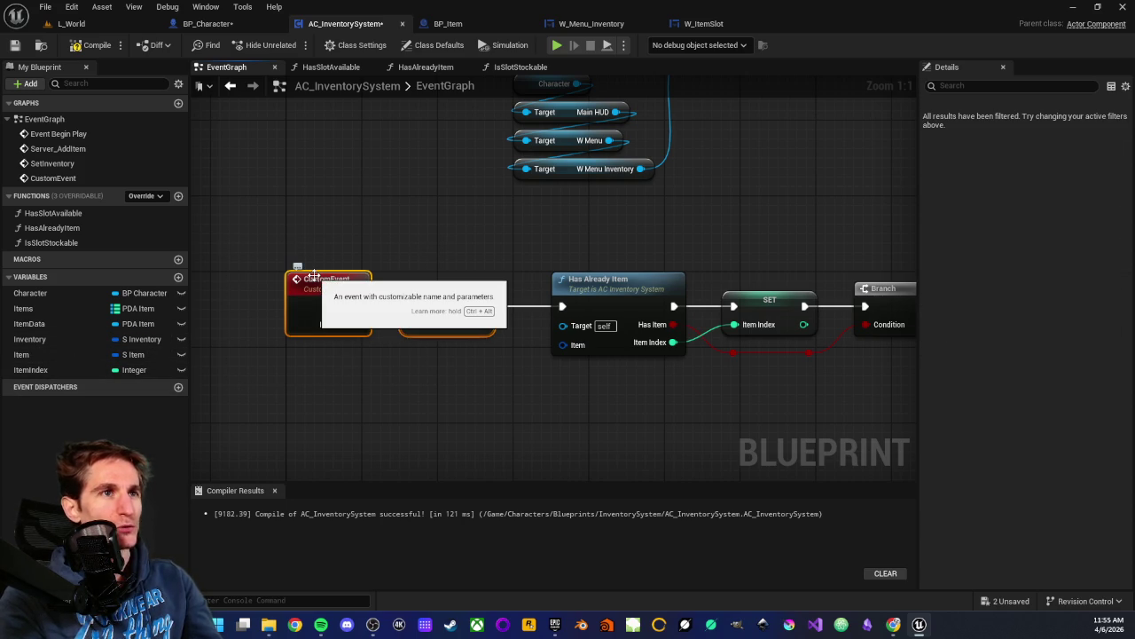
{"action": "left_click", "coordinate": [389, 398]}
{"action": "mouse_move", "coordinate": [312, 229]}
{"action": "left_mouse_down"}
{"action": "mouse_move", "coordinate": [409, 375]}
{"action": "mouse_move", "coordinate": [454, 387]}
{"action": "left_mouse_up"}
{"action": "left_click", "coordinate": [454, 387]}
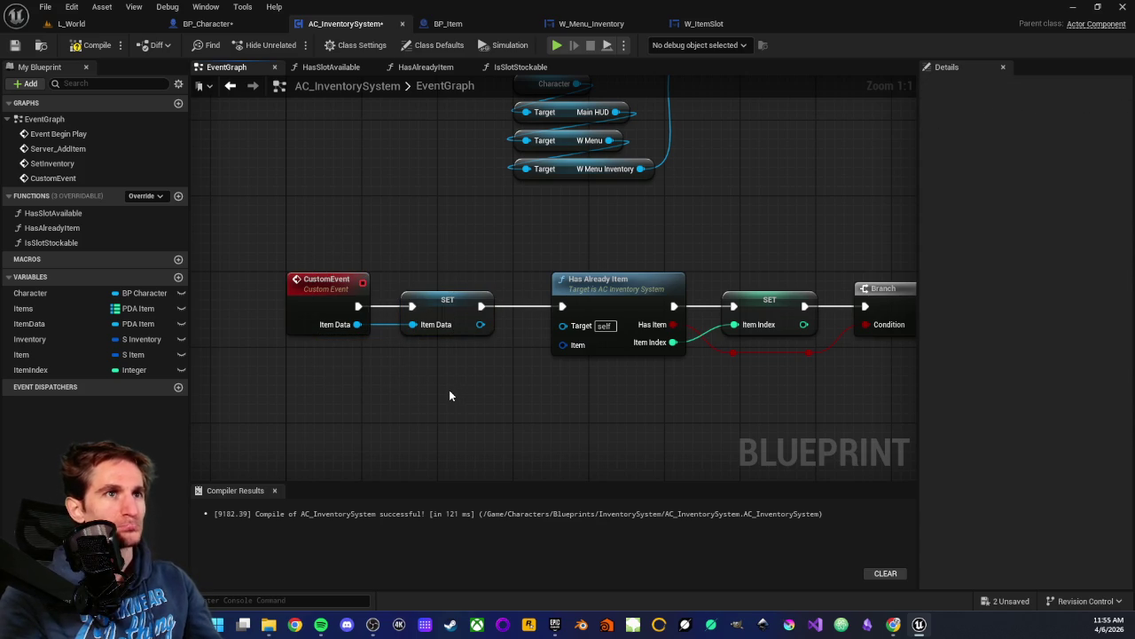
{"action": "mouse_move", "coordinate": [358, 250]}
{"action": "left_mouse_down"}
{"action": "mouse_move", "coordinate": [337, 284]}
{"action": "mouse_move", "coordinate": [417, 355]}
{"action": "left_mouse_up"}
{"action": "left_click", "coordinate": [400, 396]}
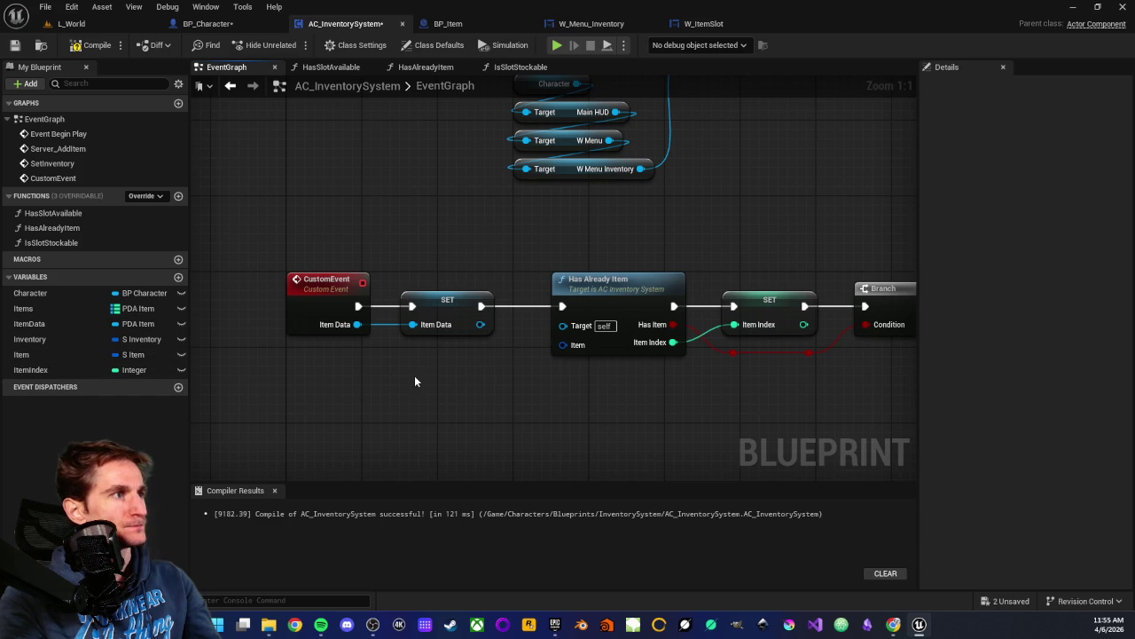
{"action": "left_click_drag", "start_coordinate": [323, 226], "coordinate": [444, 374]}
{"action": "left_click", "coordinate": [444, 374]}
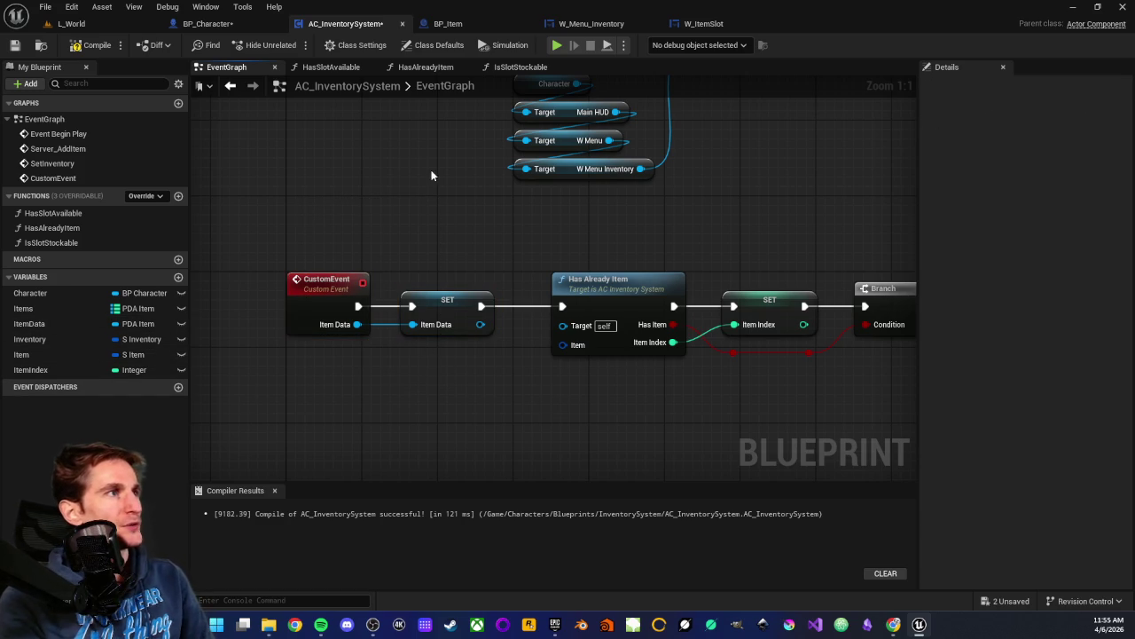
{"action": "left_click", "coordinate": [460, 25]}
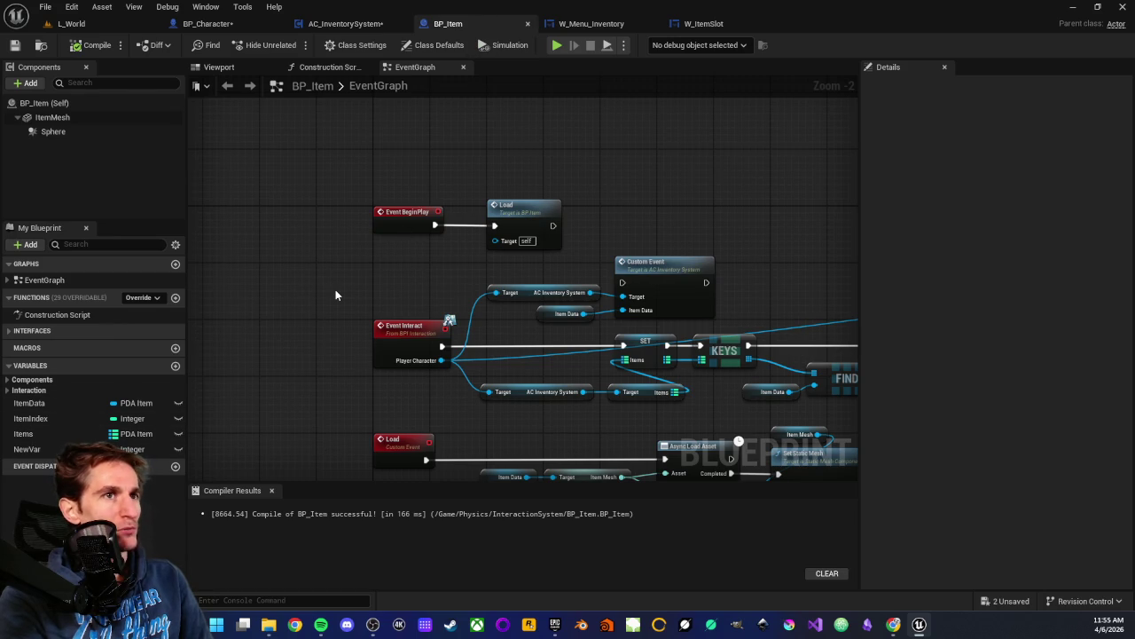
{"action": "scroll", "coordinate": [335, 289], "scroll_direction": "down", "scroll_amount": 2}
{"action": "scroll", "coordinate": [339, 290], "scroll_direction": "up", "scroll_amount": 2}
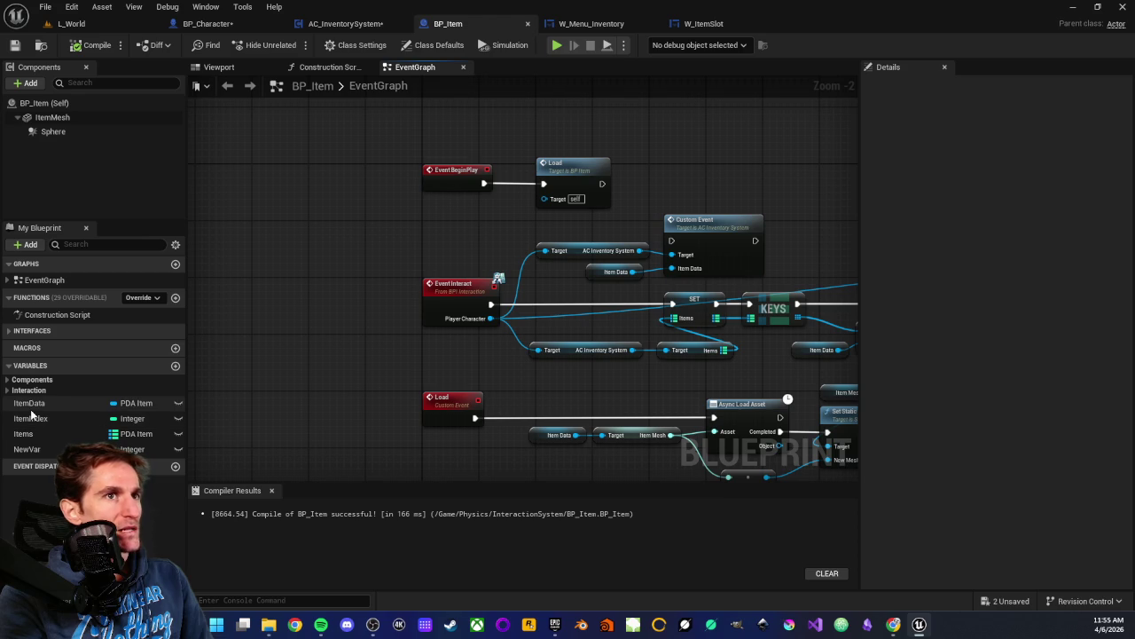
{"action": "scroll", "coordinate": [367, 267], "scroll_direction": "up", "scroll_amount": 2}
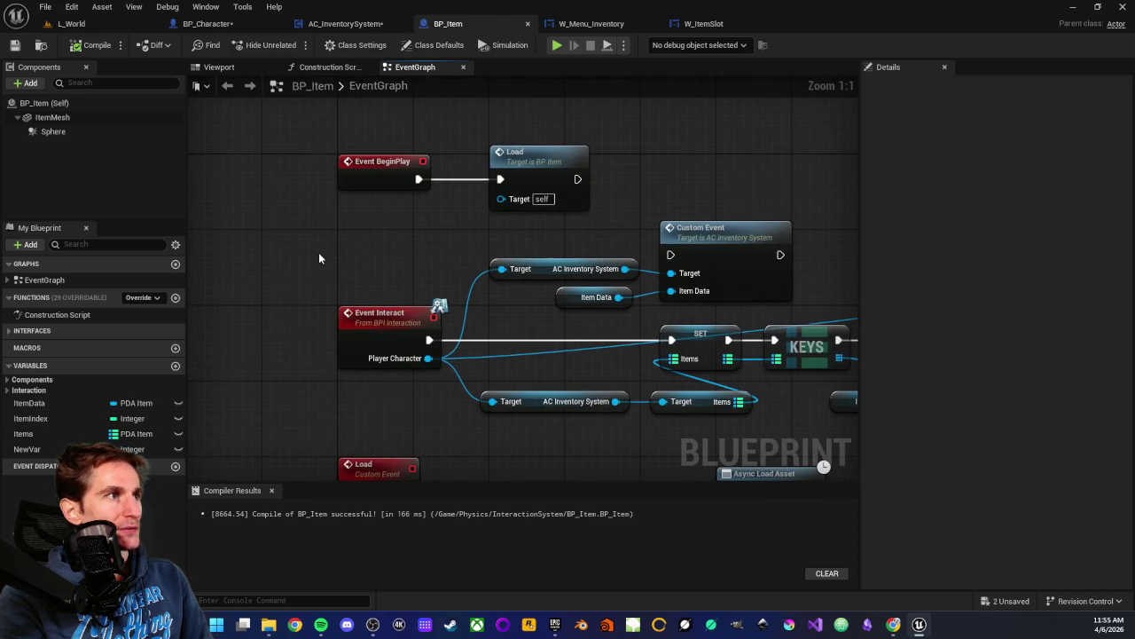
{"action": "scroll", "coordinate": [355, 304], "scroll_direction": "down", "scroll_amount": 1}
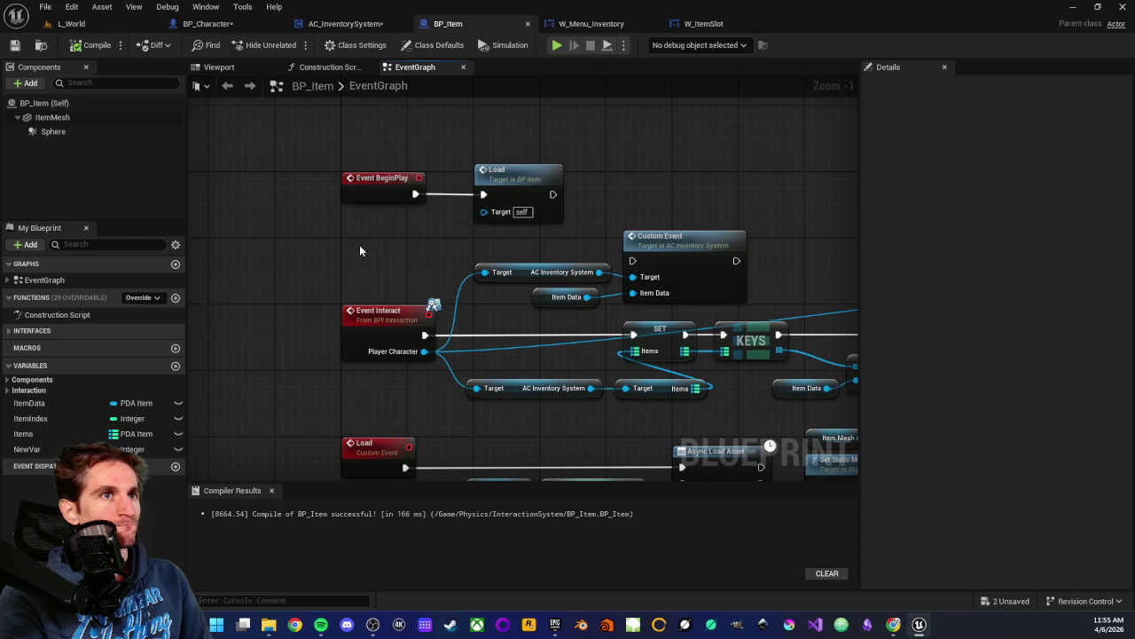
{"action": "scroll", "coordinate": [346, 264], "scroll_direction": "down", "scroll_amount": 2}
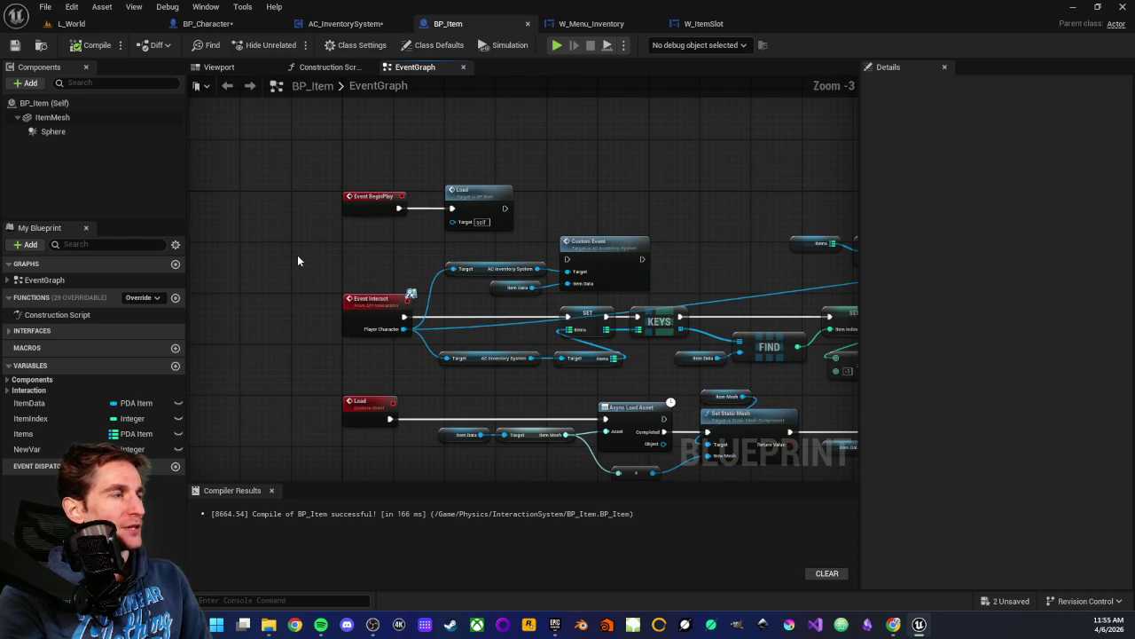
{"action": "left_click_drag", "start_coordinate": [299, 268], "coordinate": [377, 345]}
{"action": "scroll", "coordinate": [359, 374], "scroll_direction": "down", "scroll_amount": 2}
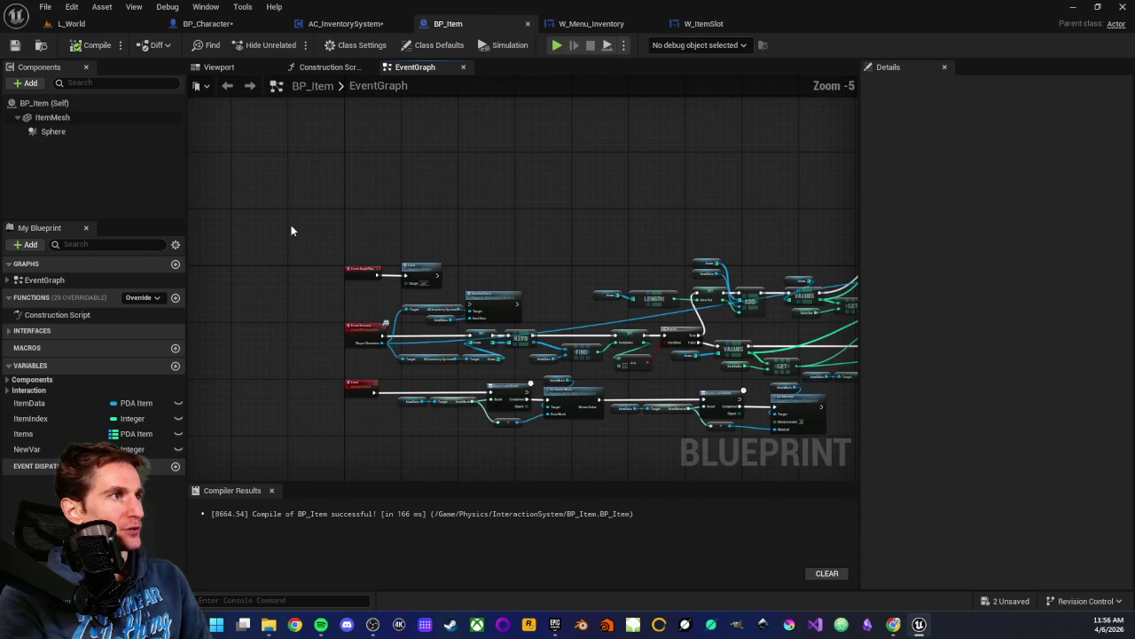
{"action": "scroll", "coordinate": [565, 277], "scroll_direction": "down", "scroll_amount": 1}
{"action": "left_click_drag", "start_coordinate": [566, 277], "coordinate": [350, 247]}
{"action": "scroll", "coordinate": [448, 249], "scroll_direction": "up", "scroll_amount": 2}
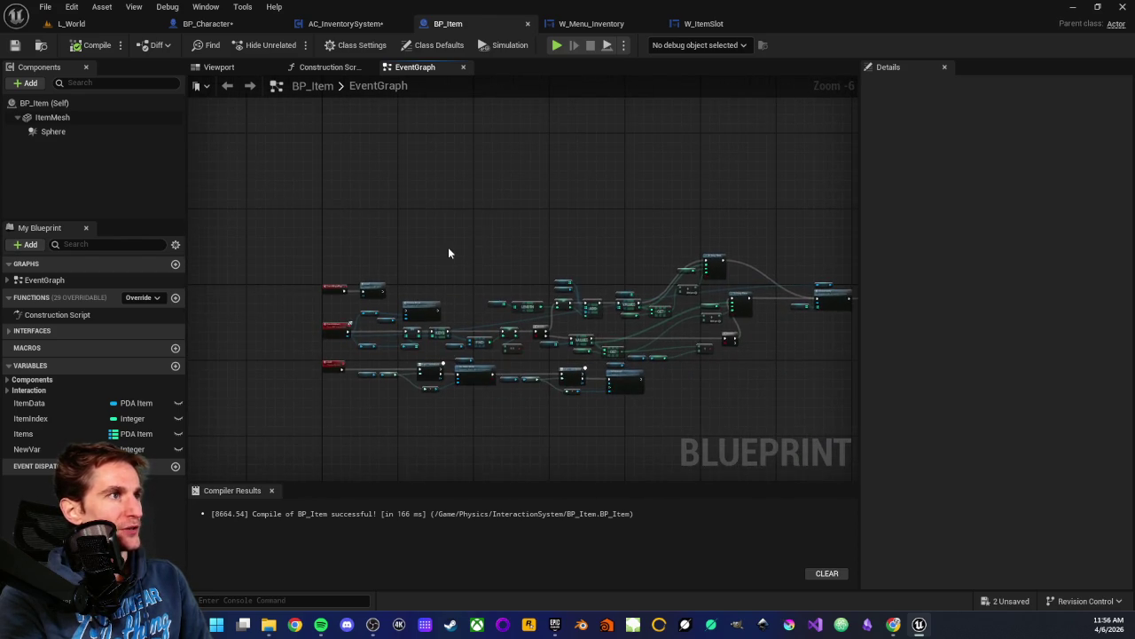
{"action": "left_click_drag", "start_coordinate": [441, 258], "coordinate": [509, 138]}
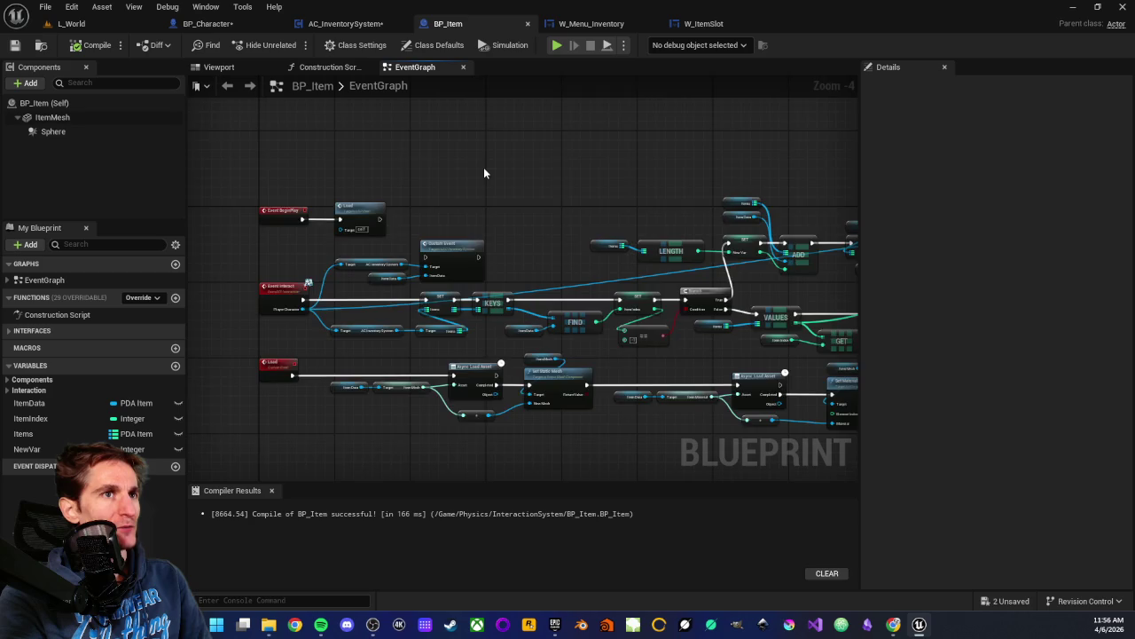
{"action": "scroll", "coordinate": [484, 167], "scroll_direction": "down", "scroll_amount": 1}
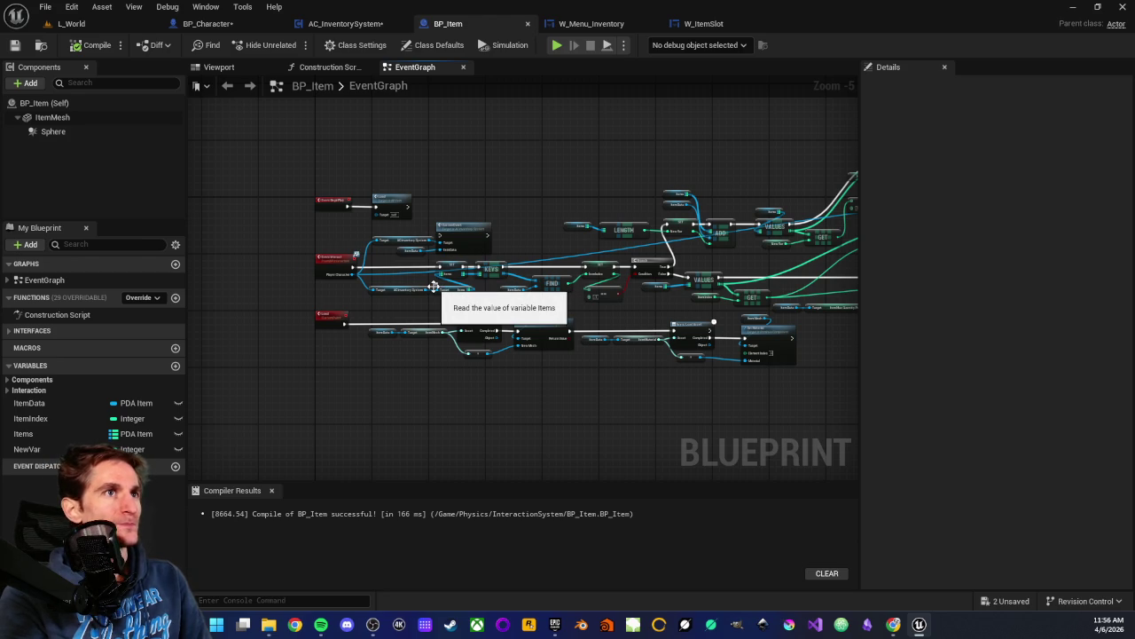
{"action": "scroll", "coordinate": [311, 259], "scroll_direction": "up", "scroll_amount": 2}
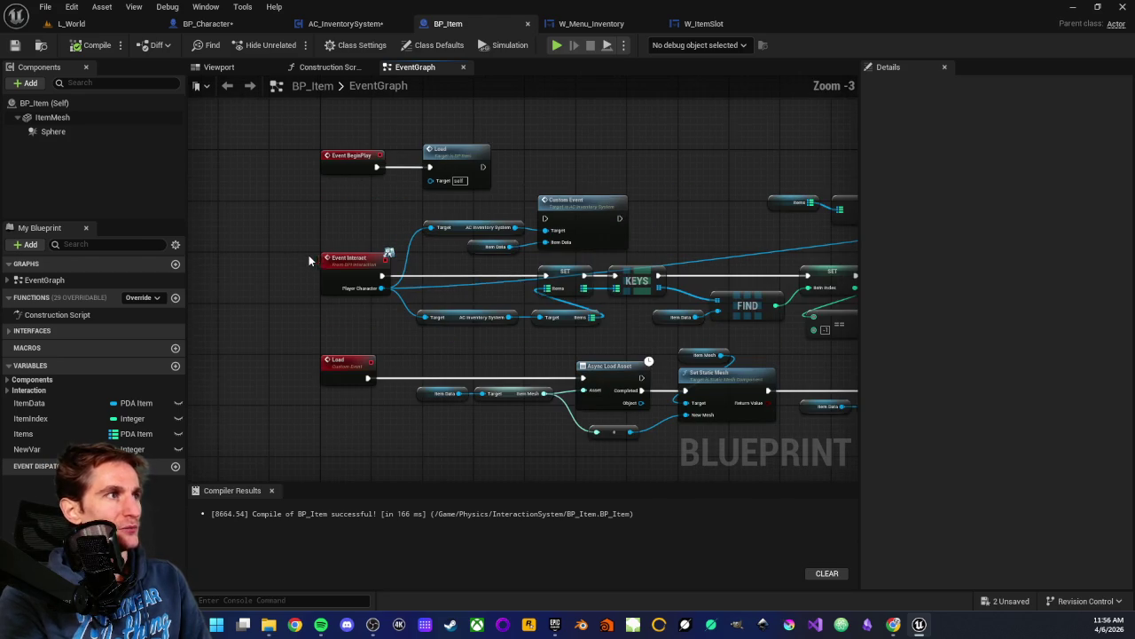
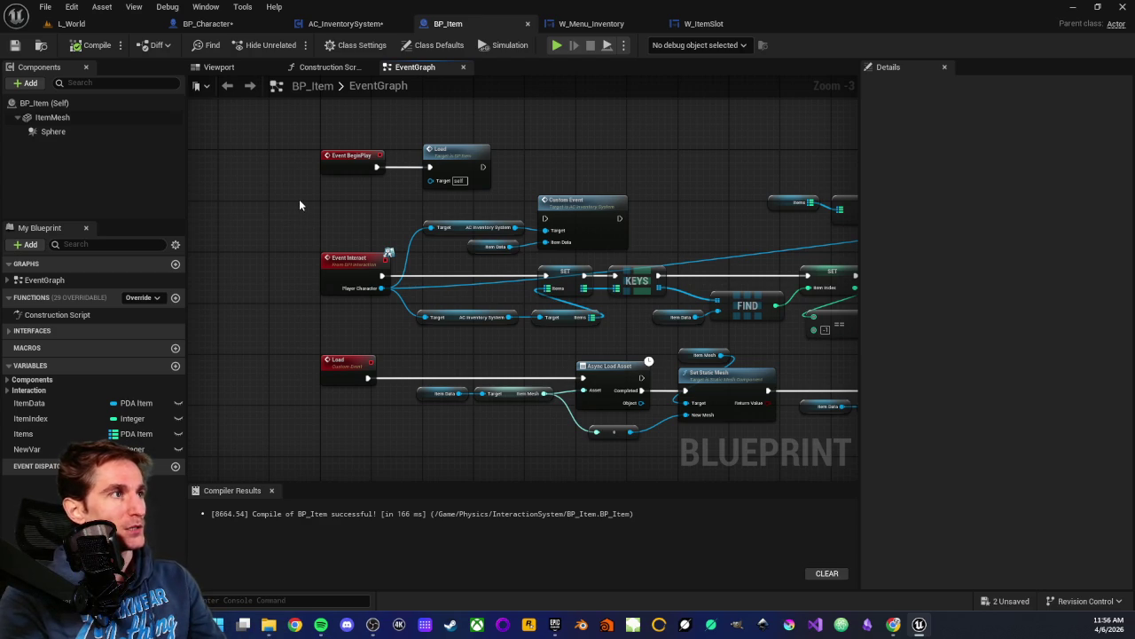
- Add a new variable named Item to BP_Item
{"action": "mouse_move", "coordinate": [299, 202]}
{"action": "left_mouse_down"}
{"action": "mouse_move", "coordinate": [495, 293]}
{"action": "mouse_move", "coordinate": [521, 321]}
{"action": "left_mouse_up"}
{"action": "scroll", "coordinate": [404, 284], "scroll_direction": "up", "scroll_amount": 3}
{"action": "left_click", "coordinate": [263, 321]}
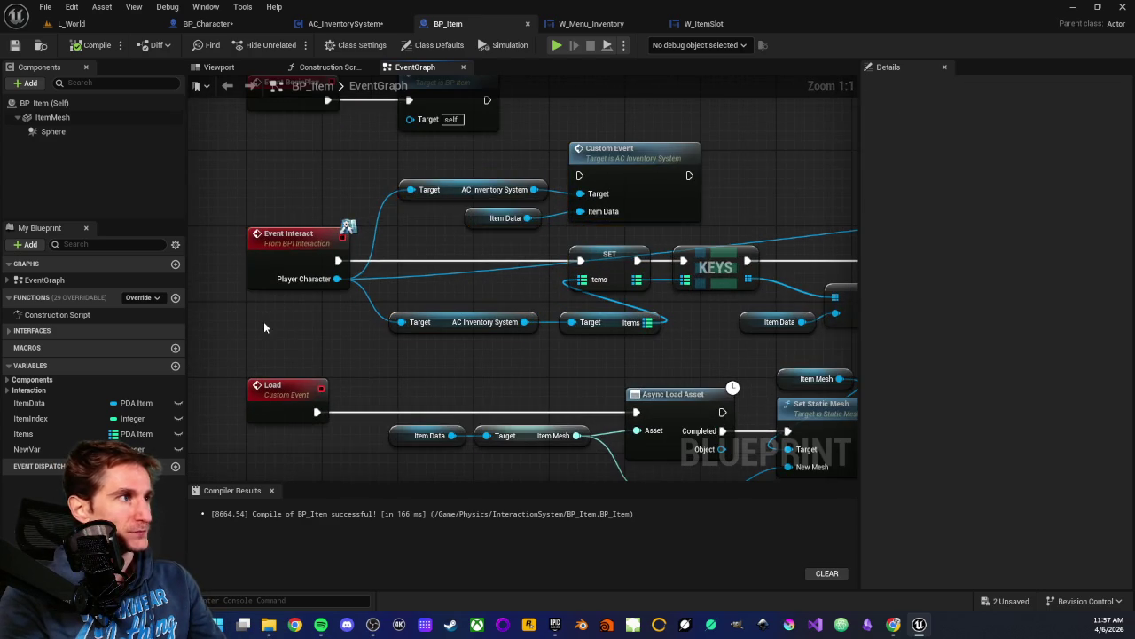
{"action": "left_click", "coordinate": [175, 366]}
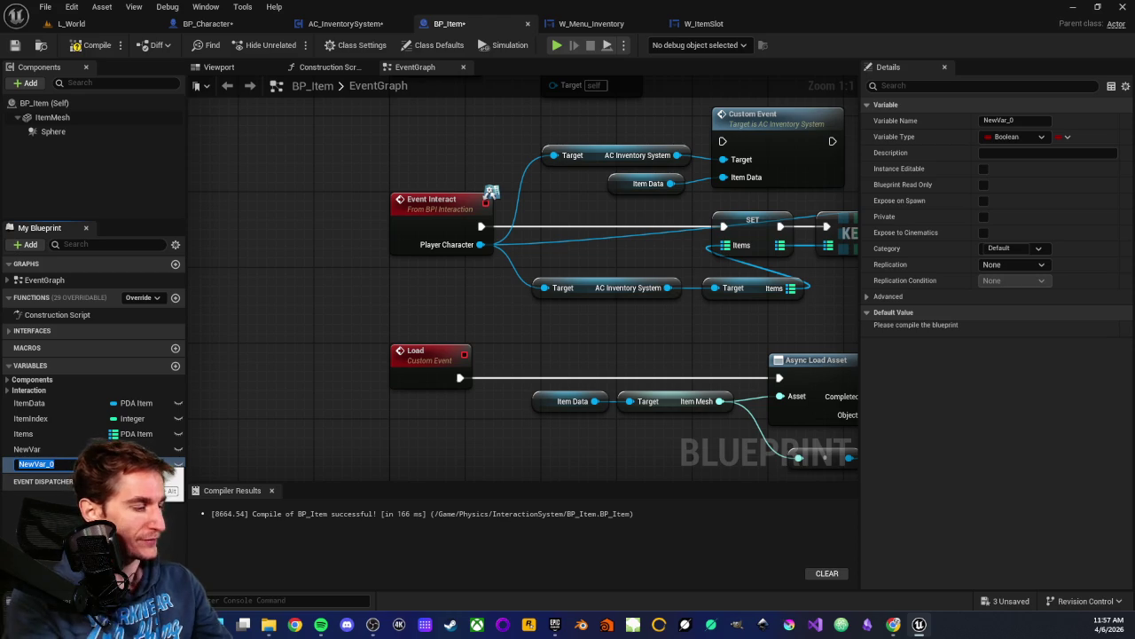
{"action": "type", "text": "Item"}
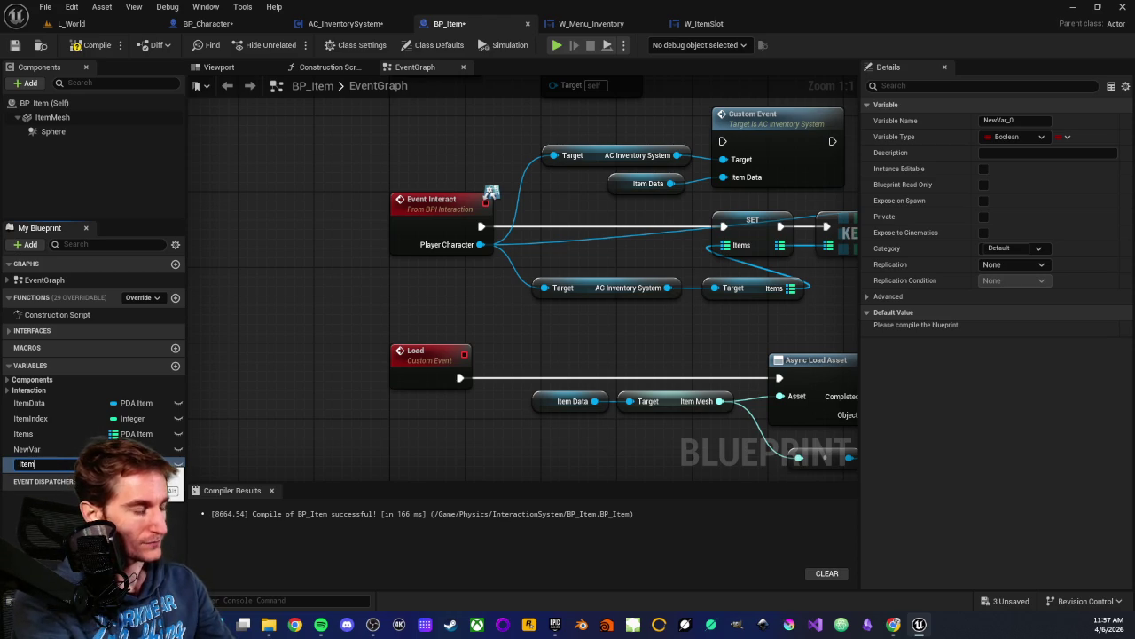
{"action": "key", "text": "Return"}
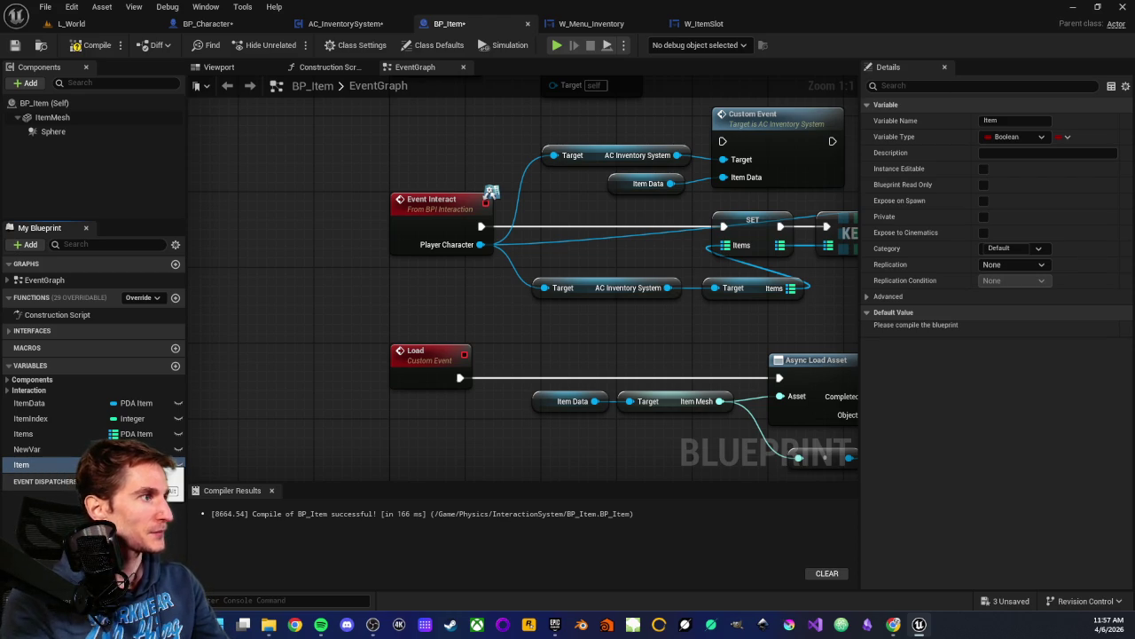
{"action": "left_click", "coordinate": [53, 449]}
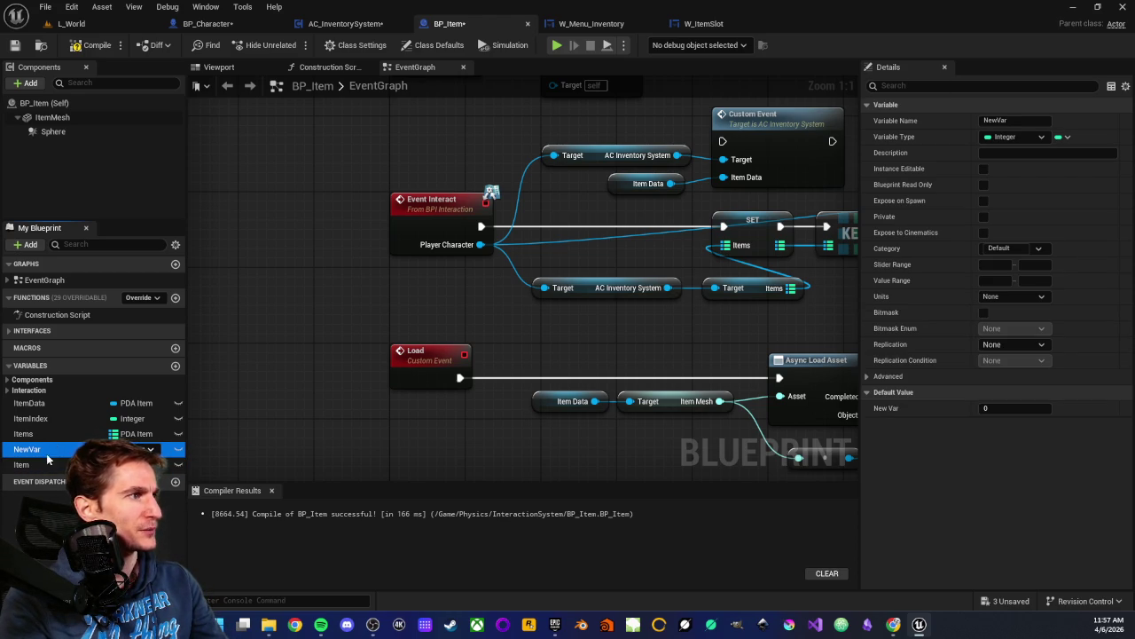
{"action": "scroll", "coordinate": [367, 291], "scroll_direction": "down", "scroll_amount": 3}
{"action": "mouse_move", "coordinate": [681, 230]}
{"action": "left_mouse_down"}
{"action": "mouse_move", "coordinate": [325, 332]}
{"action": "mouse_move", "coordinate": [609, 201]}
{"action": "left_mouse_up"}
{"action": "scroll", "coordinate": [471, 267], "scroll_direction": "up", "scroll_amount": 3}
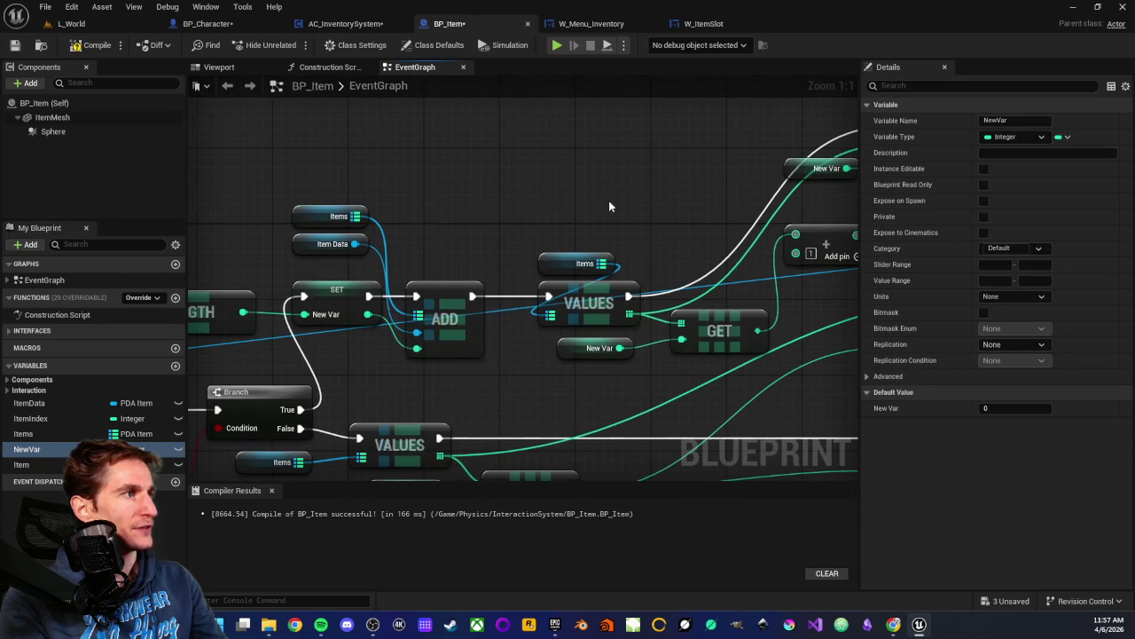
{"action": "left_click_drag", "start_coordinate": [213, 361], "coordinate": [349, 330]}
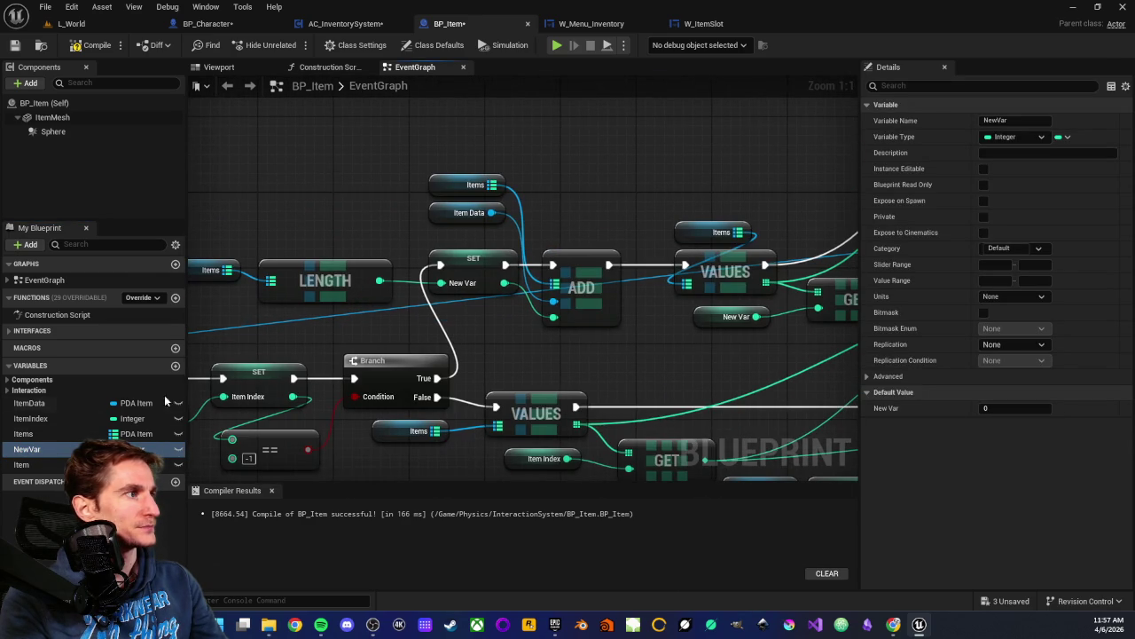
{"action": "left_click", "coordinate": [31, 450]}
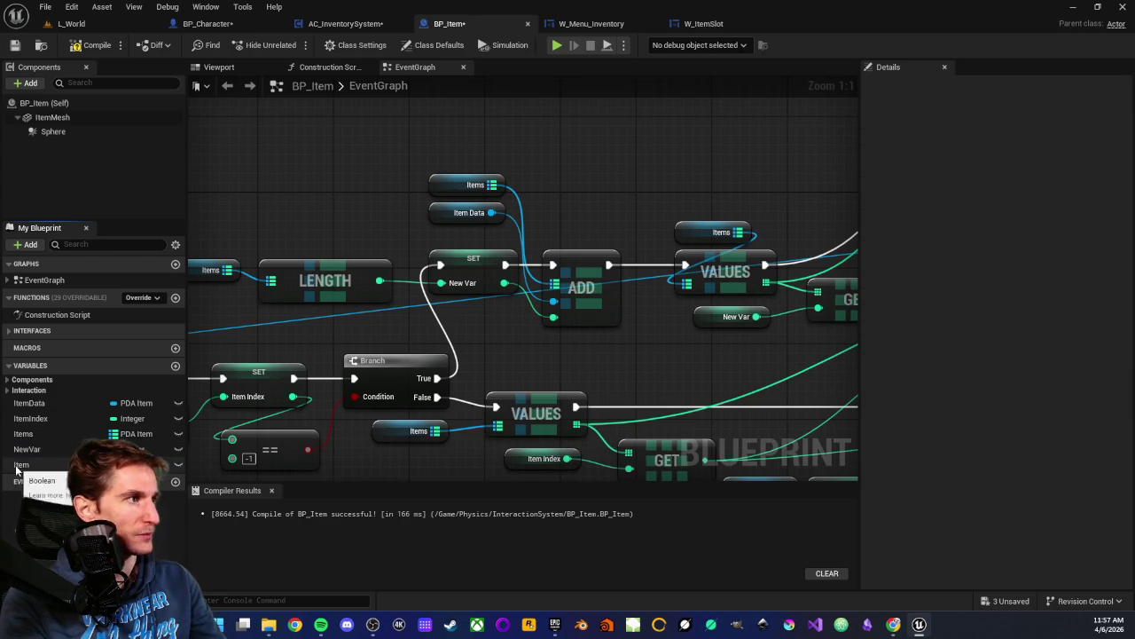
- Set the Item variable's type to the S Item structure and compile BP_Item
{"action": "left_click", "coordinate": [36, 465]}
{"action": "left_click", "coordinate": [133, 464]}
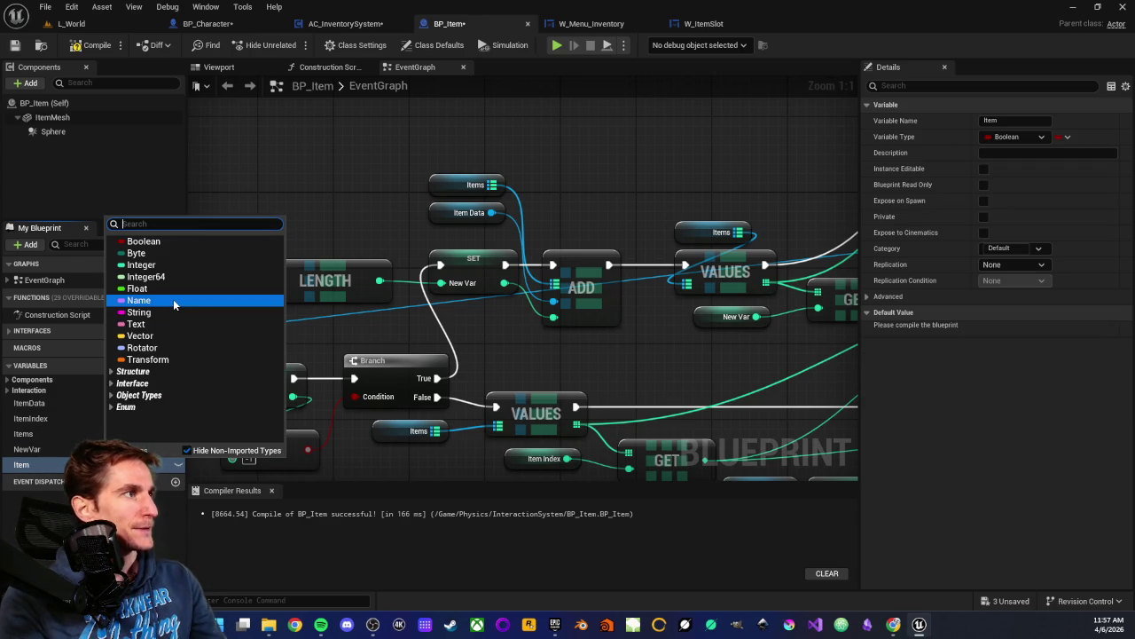
{"action": "type", "text": "s item"}
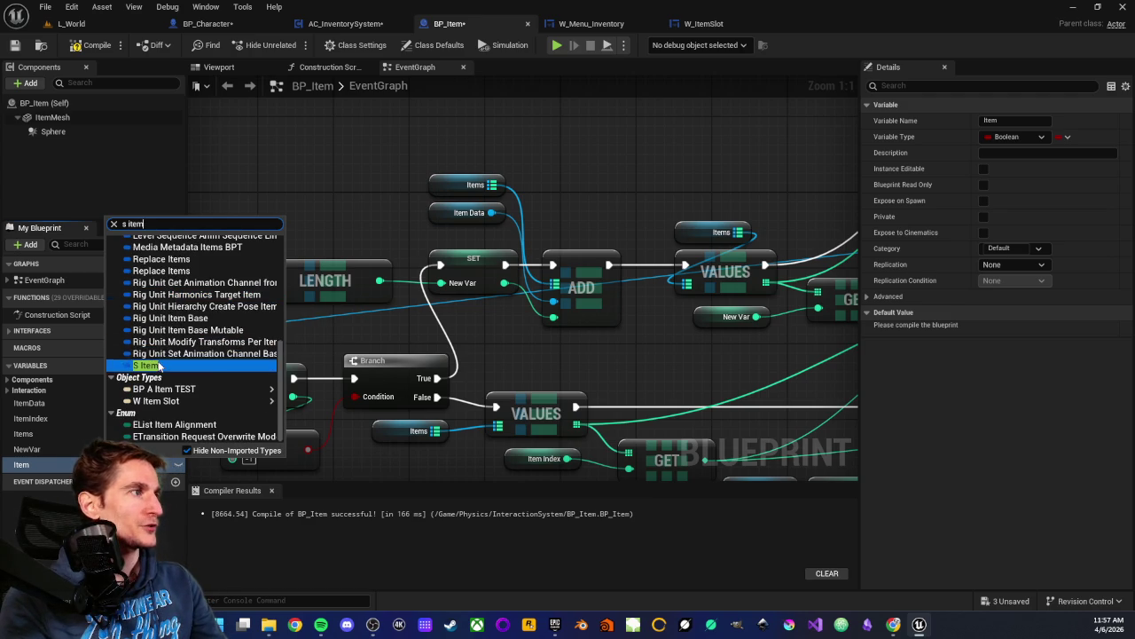
{"action": "left_click", "coordinate": [151, 365]}
{"action": "mouse_move", "coordinate": [269, 296]}
{"action": "left_mouse_down"}
{"action": "mouse_move", "coordinate": [409, 310]}
{"action": "mouse_move", "coordinate": [499, 276]}
{"action": "left_mouse_up"}
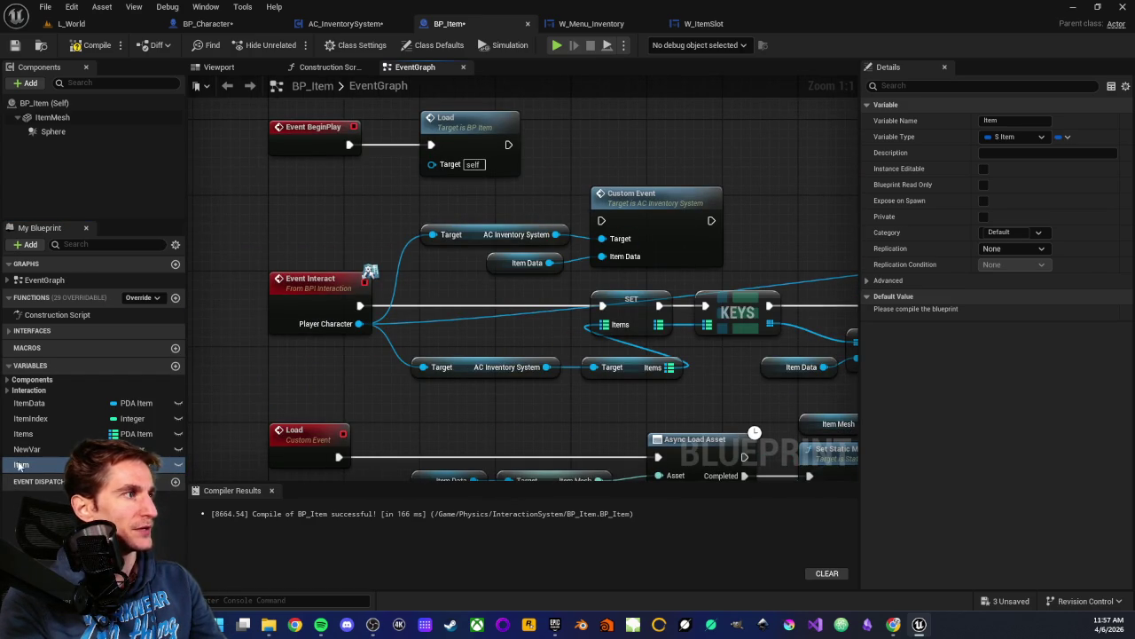
{"action": "left_click", "coordinate": [95, 45]}
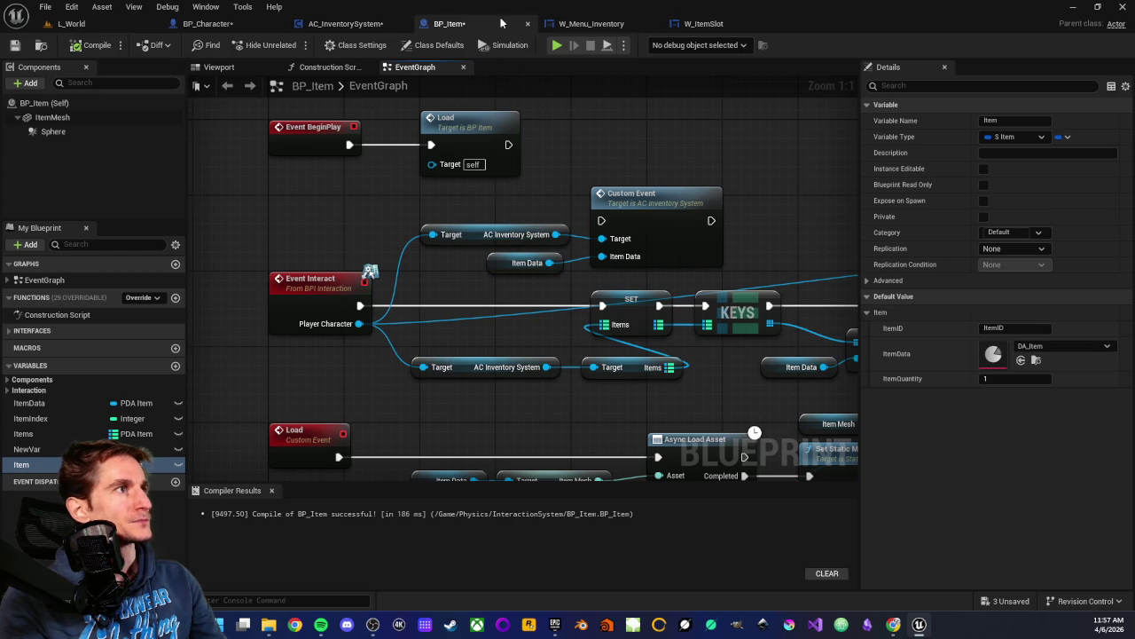
{"action": "left_click", "coordinate": [366, 25]}
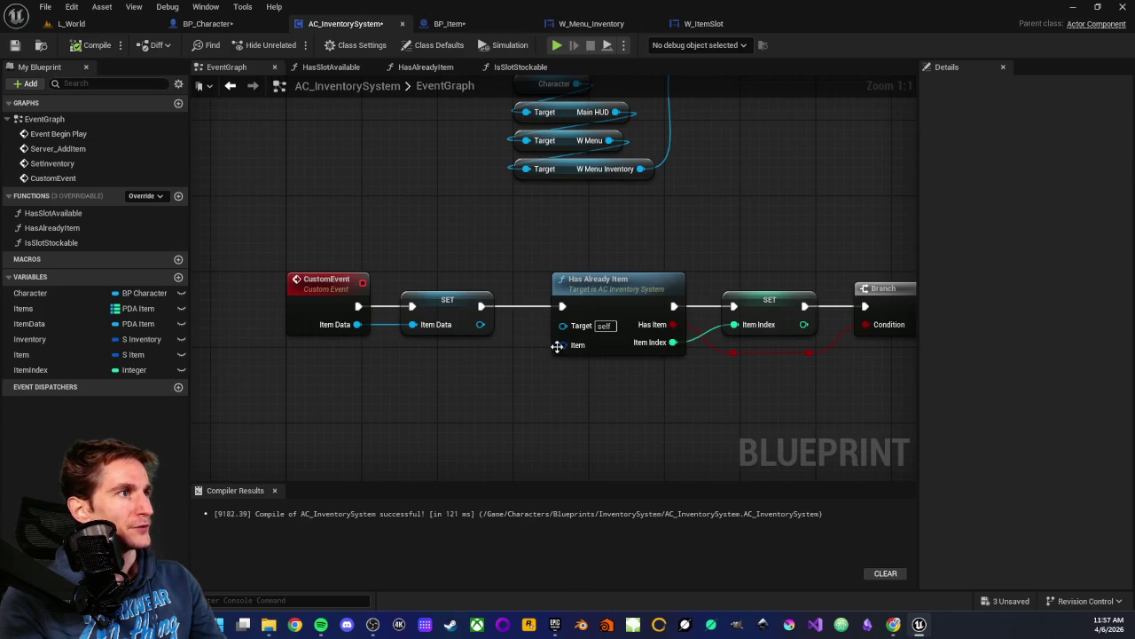
- Add an Item input to the inventory Custom Event and compile AC_InventorySystem
{"action": "mouse_move", "coordinate": [557, 346]}
{"action": "left_mouse_down"}
{"action": "mouse_move", "coordinate": [391, 293]}
{"action": "mouse_move", "coordinate": [342, 292]}
{"action": "left_mouse_up"}
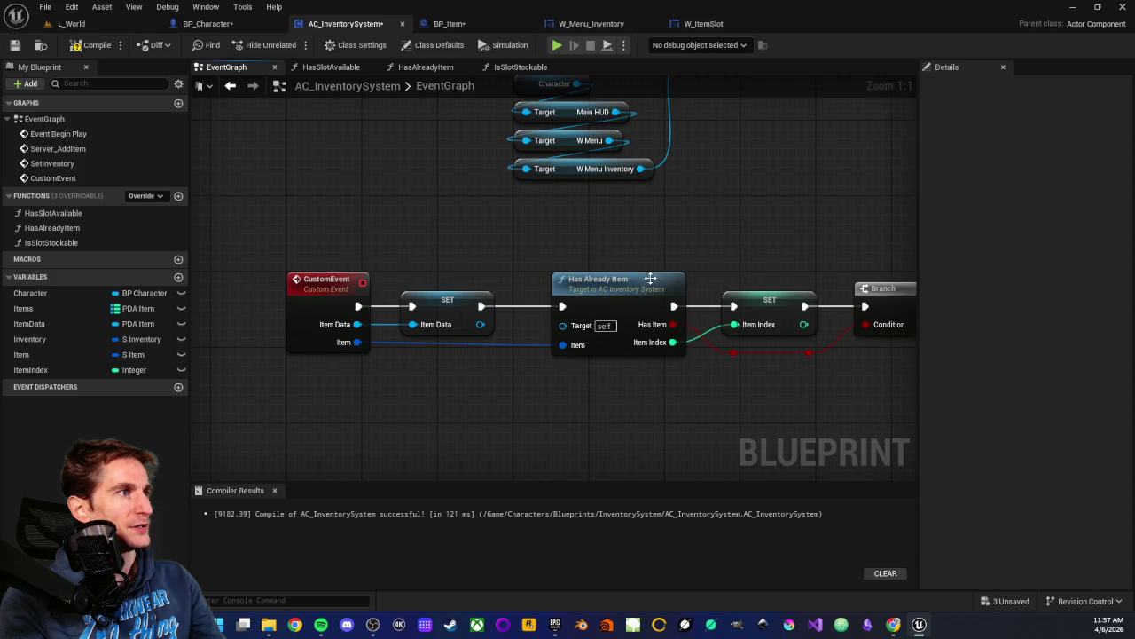
{"action": "left_click", "coordinate": [96, 44]}
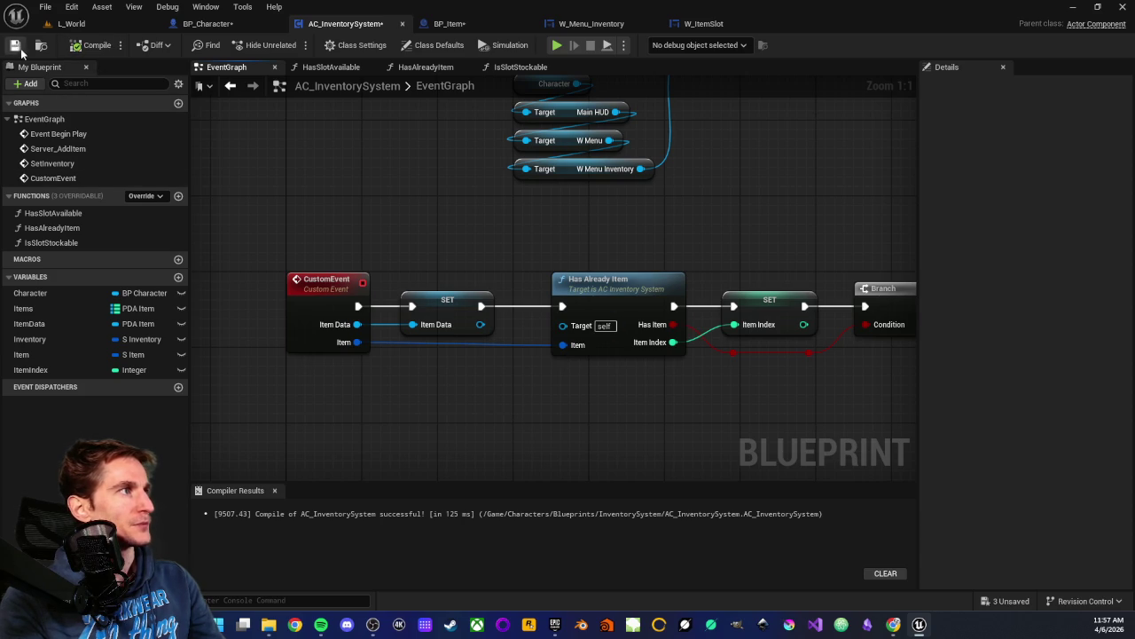
{"action": "left_click", "coordinate": [449, 24]}
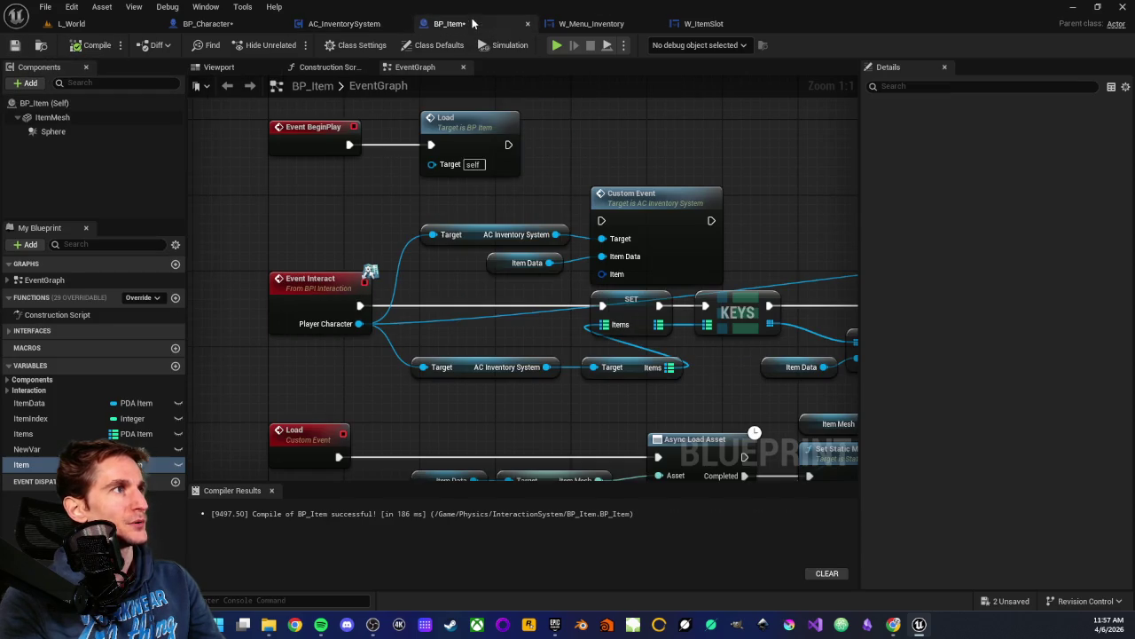
- In BP_Item, wire a Get Item node into the Custom Event's Item pin, then compile and save
{"action": "mouse_move", "coordinate": [35, 467]}
{"action": "left_mouse_down"}
{"action": "mouse_move", "coordinate": [452, 269]}
{"action": "mouse_move", "coordinate": [491, 286]}
{"action": "mouse_move", "coordinate": [599, 277]}
{"action": "left_mouse_up"}
{"action": "left_click", "coordinate": [497, 309]}
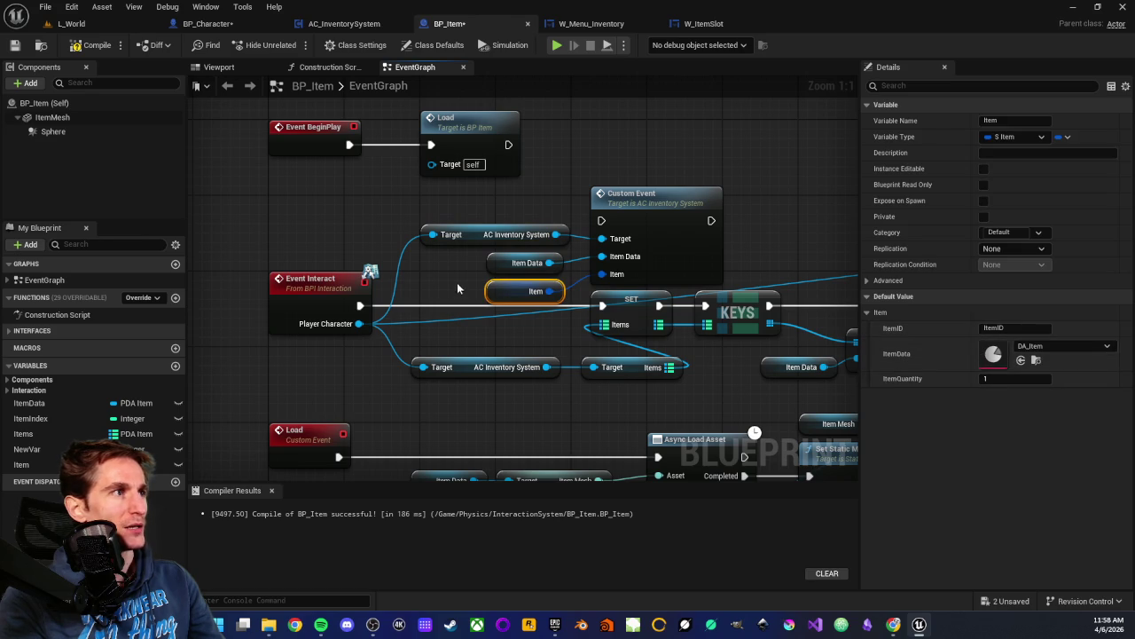
{"action": "left_click", "coordinate": [219, 124]}
{"action": "left_click", "coordinate": [94, 47]}
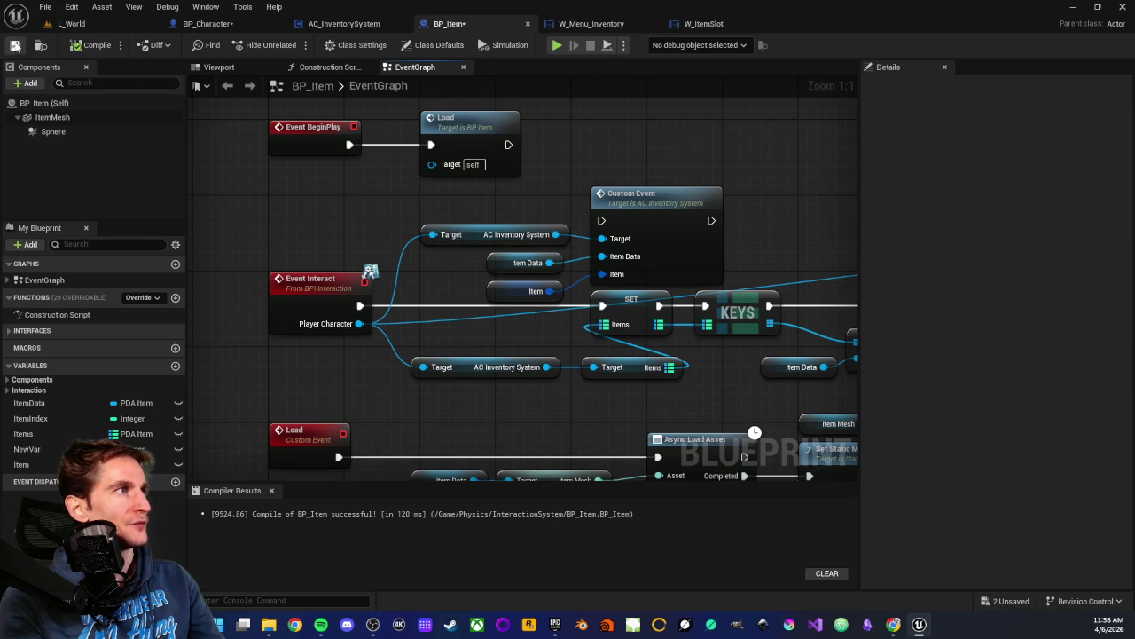
{"action": "left_click", "coordinate": [15, 45]}
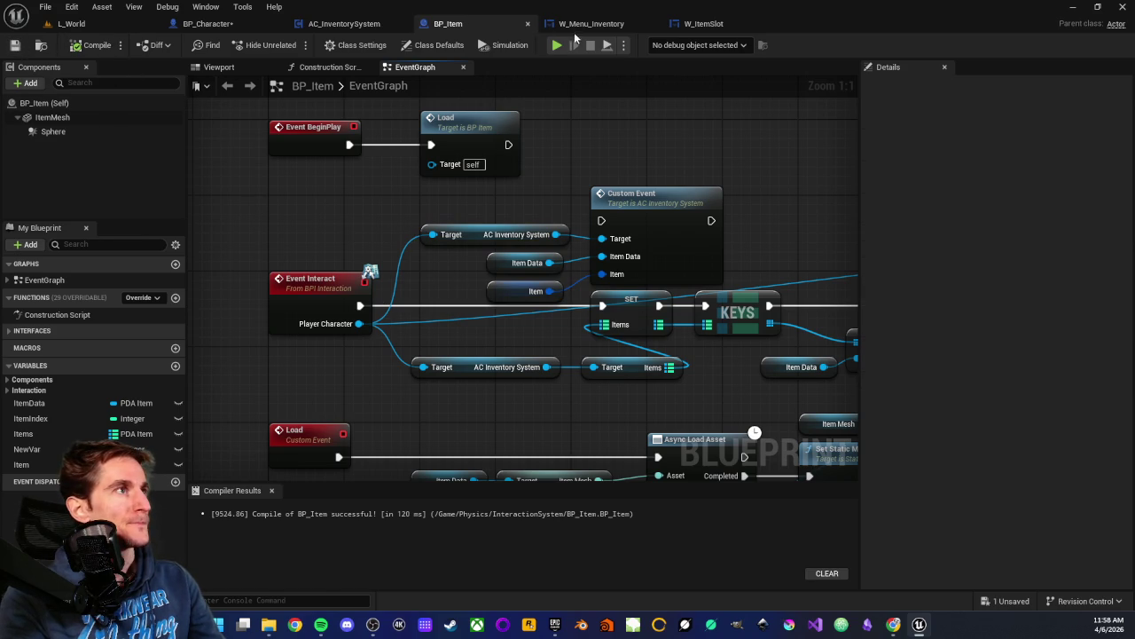
{"action": "left_click", "coordinate": [326, 18]}
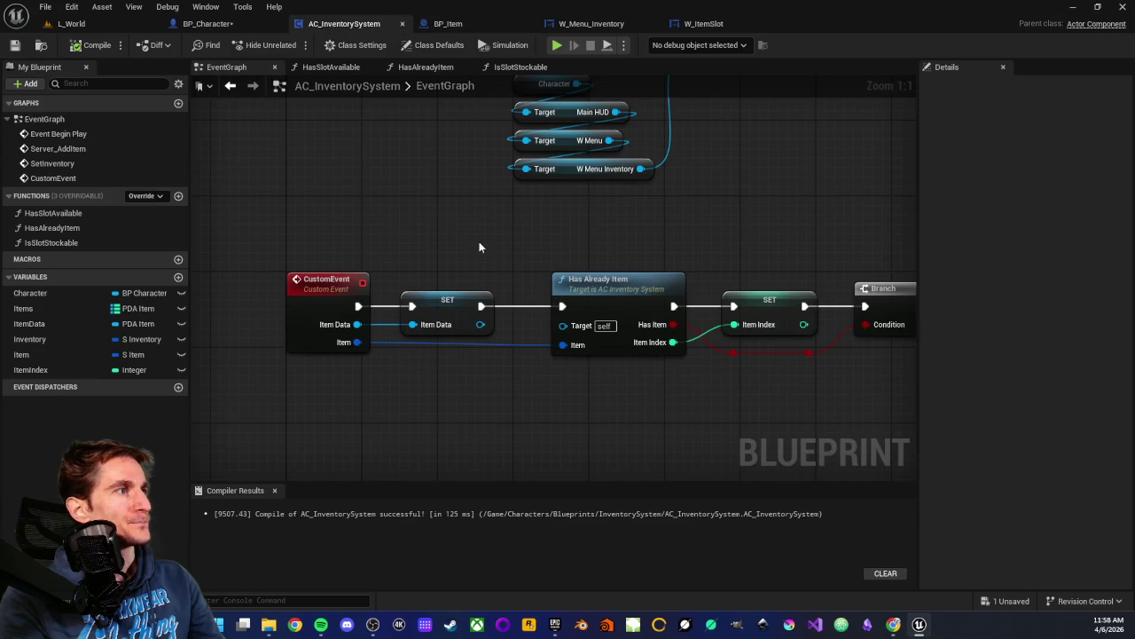
- Locate and select the Is Slot Stockable call node along the custom event's chain
{"action": "mouse_move", "coordinate": [479, 241]}
{"action": "left_mouse_down"}
{"action": "mouse_move", "coordinate": [361, 215]}
{"action": "mouse_move", "coordinate": [495, 230]}
{"action": "left_mouse_up"}
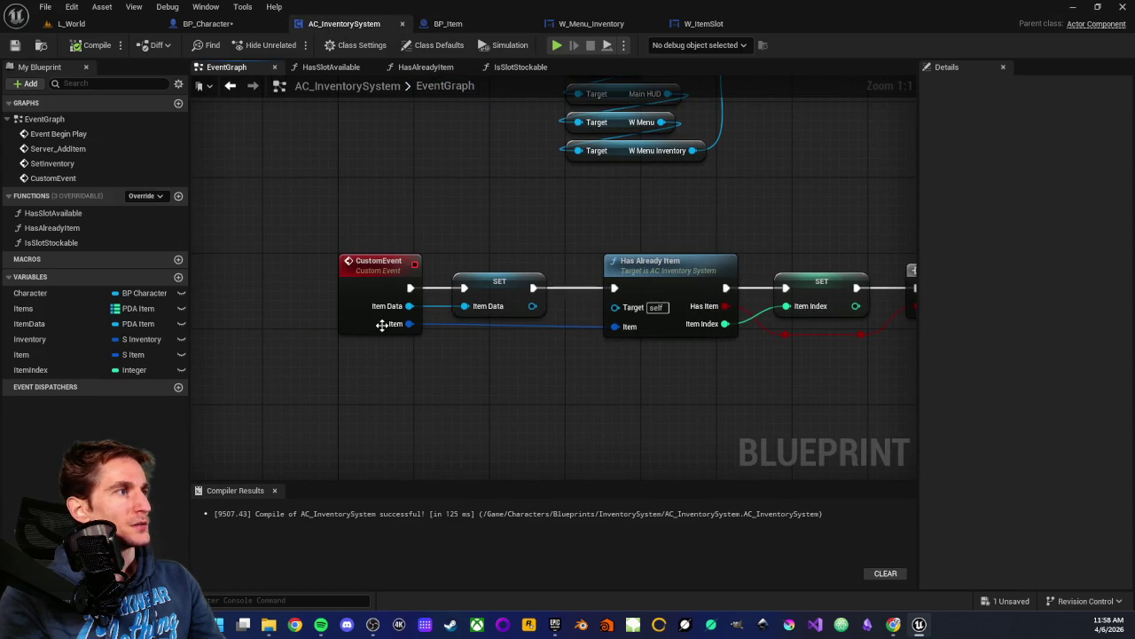
{"action": "scroll", "coordinate": [586, 350], "scroll_direction": "down", "scroll_amount": 2}
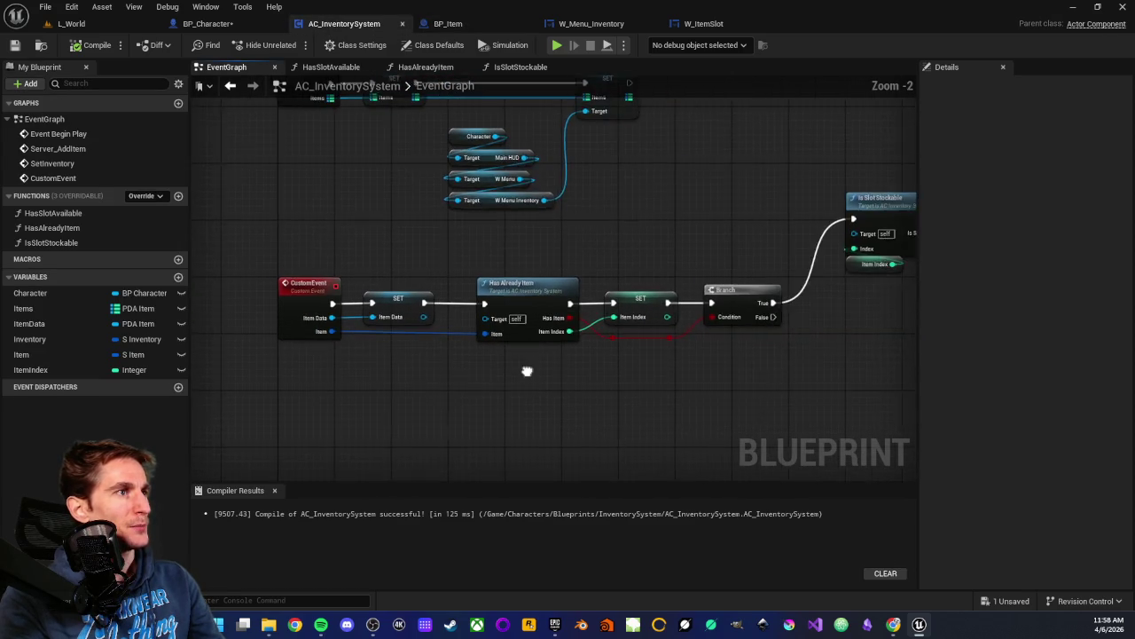
{"action": "scroll", "coordinate": [500, 345], "scroll_direction": "up", "scroll_amount": 2}
{"action": "mouse_move", "coordinate": [475, 220]}
{"action": "left_mouse_down"}
{"action": "mouse_move", "coordinate": [555, 368]}
{"action": "mouse_move", "coordinate": [474, 278]}
{"action": "left_mouse_up"}
{"action": "mouse_move", "coordinate": [428, 233]}
{"action": "left_mouse_down"}
{"action": "mouse_move", "coordinate": [492, 394]}
{"action": "mouse_move", "coordinate": [445, 400]}
{"action": "left_mouse_up"}
{"action": "mouse_move", "coordinate": [429, 323]}
{"action": "left_mouse_down"}
{"action": "mouse_move", "coordinate": [418, 263]}
{"action": "mouse_move", "coordinate": [579, 275]}
{"action": "left_mouse_up"}
{"action": "mouse_move", "coordinate": [636, 143]}
{"action": "left_mouse_down"}
{"action": "mouse_move", "coordinate": [736, 321]}
{"action": "mouse_move", "coordinate": [654, 373]}
{"action": "mouse_move", "coordinate": [607, 380]}
{"action": "left_mouse_up"}
{"action": "mouse_move", "coordinate": [511, 188]}
{"action": "left_mouse_down"}
{"action": "mouse_move", "coordinate": [564, 330]}
{"action": "mouse_move", "coordinate": [601, 373]}
{"action": "mouse_move", "coordinate": [531, 390]}
{"action": "mouse_move", "coordinate": [637, 356]}
{"action": "left_mouse_up"}
{"action": "mouse_move", "coordinate": [623, 160]}
{"action": "left_mouse_down"}
{"action": "mouse_move", "coordinate": [639, 230]}
{"action": "mouse_move", "coordinate": [700, 354]}
{"action": "mouse_move", "coordinate": [470, 365]}
{"action": "left_mouse_up"}
{"action": "left_click", "coordinate": [702, 348]}
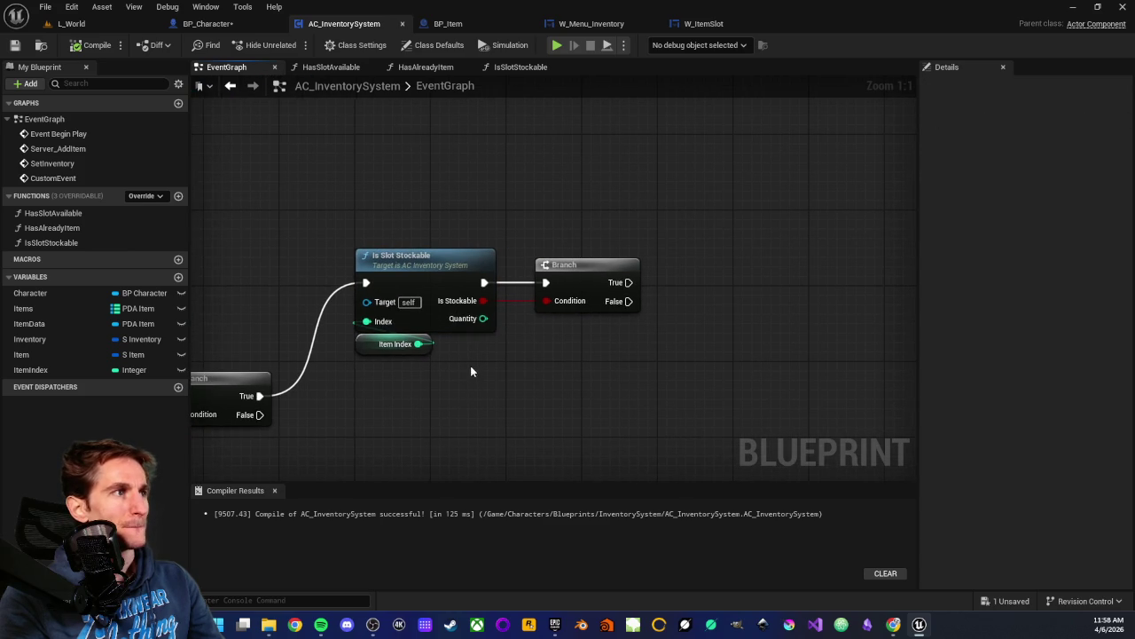
- Inspect the Is Slot Stockable call's outputs and open the IsSlotStockable function graph
{"action": "left_click_drag", "start_coordinate": [399, 213], "coordinate": [494, 413]}
{"action": "left_click_drag", "start_coordinate": [583, 404], "coordinate": [474, 400]}
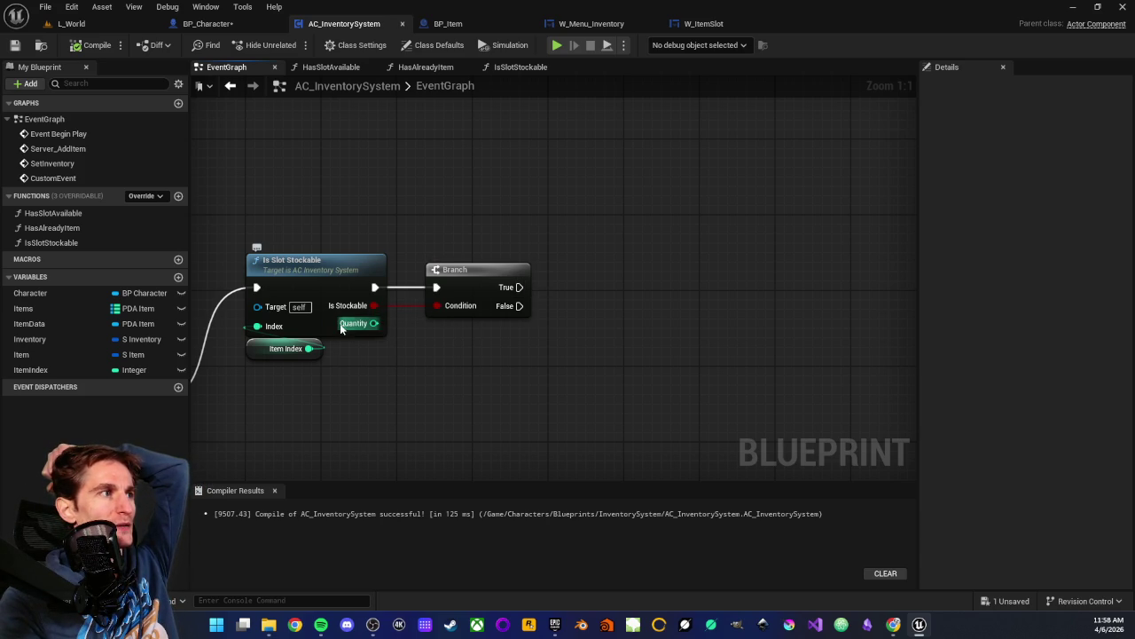
{"action": "left_click", "coordinate": [340, 265]}
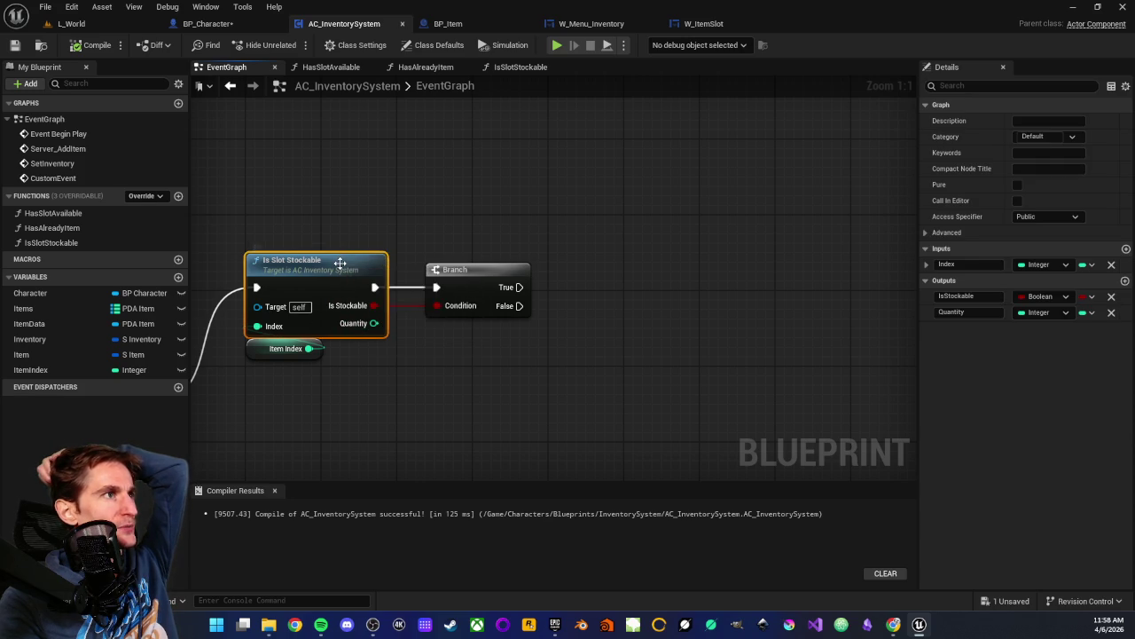
{"action": "left_click", "coordinate": [520, 66]}
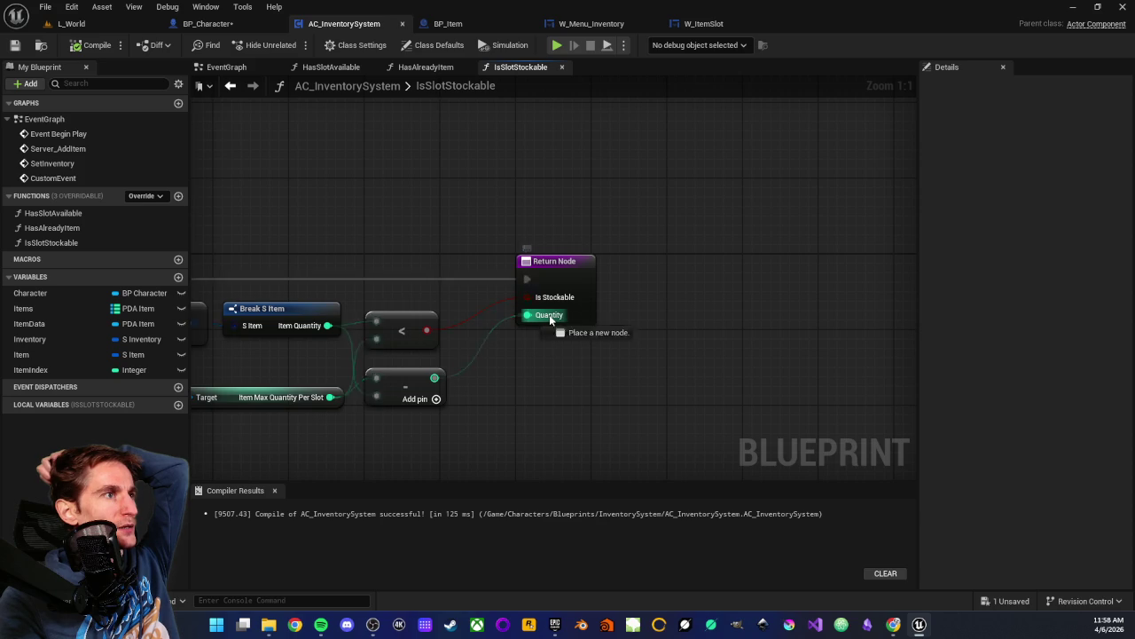
- Review the Return Node's outputs and the Item Data, Target and subtraction quantity nodes
{"action": "left_click", "coordinate": [560, 262]}
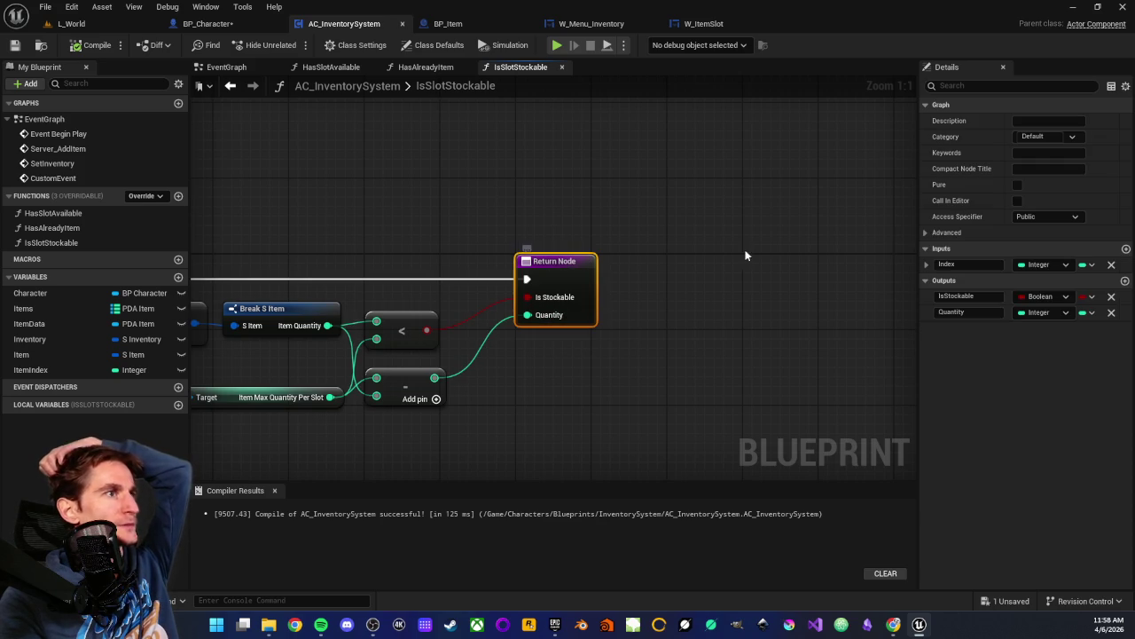
{"action": "left_click", "coordinate": [968, 312]}
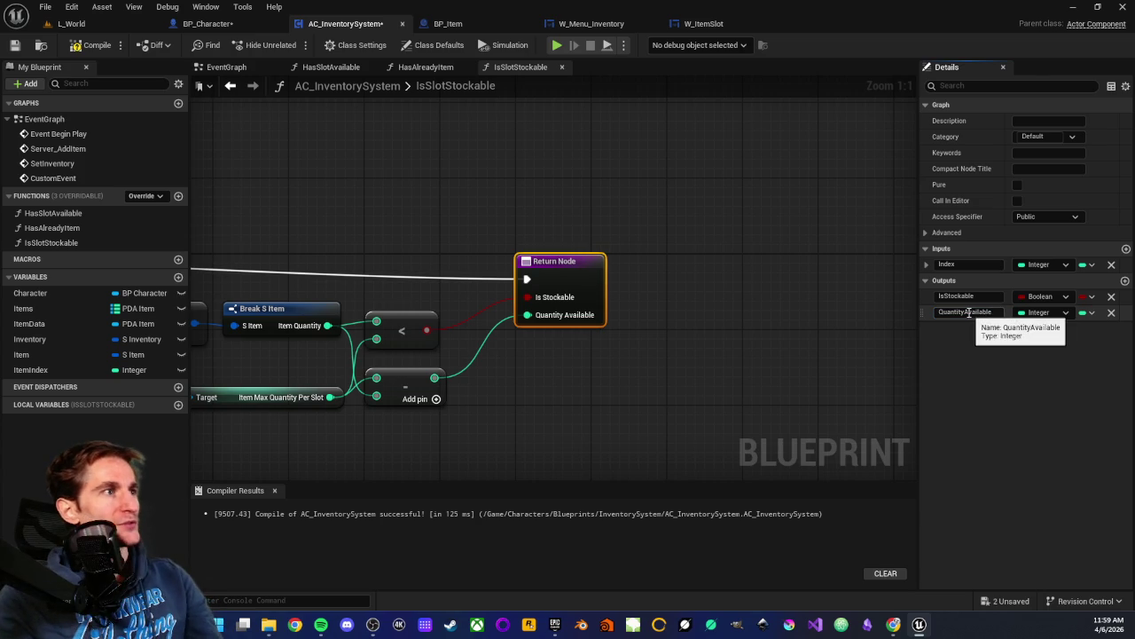
{"action": "left_click", "coordinate": [581, 370]}
{"action": "left_click_drag", "start_coordinate": [578, 369], "coordinate": [661, 323]}
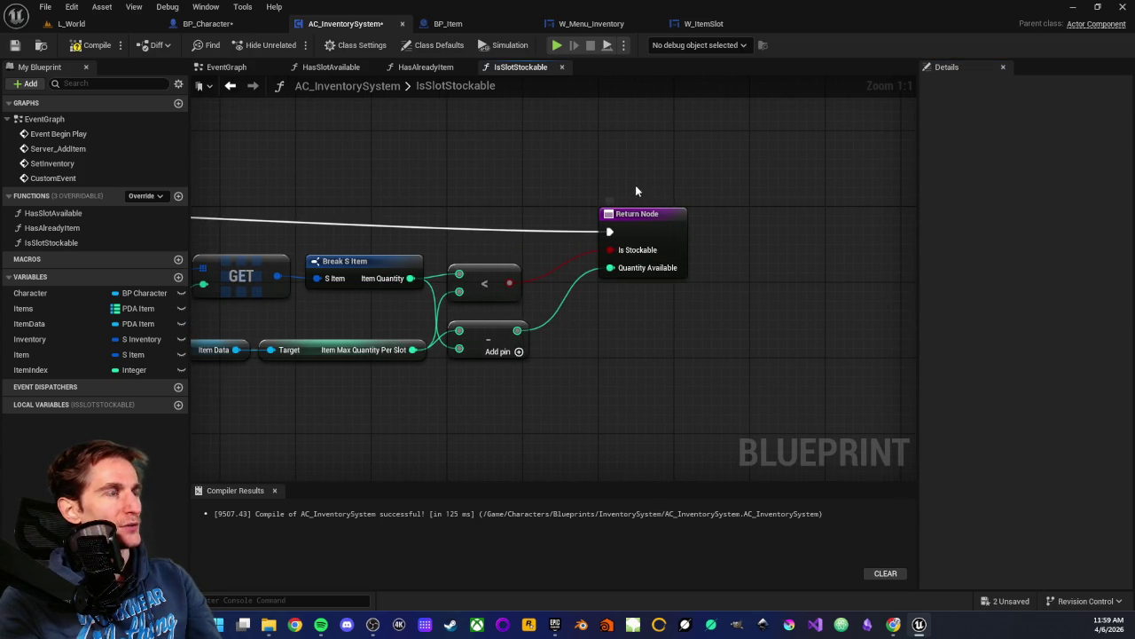
{"action": "left_click_drag", "start_coordinate": [633, 175], "coordinate": [622, 330]}
{"action": "left_click_drag", "start_coordinate": [633, 175], "coordinate": [648, 317]}
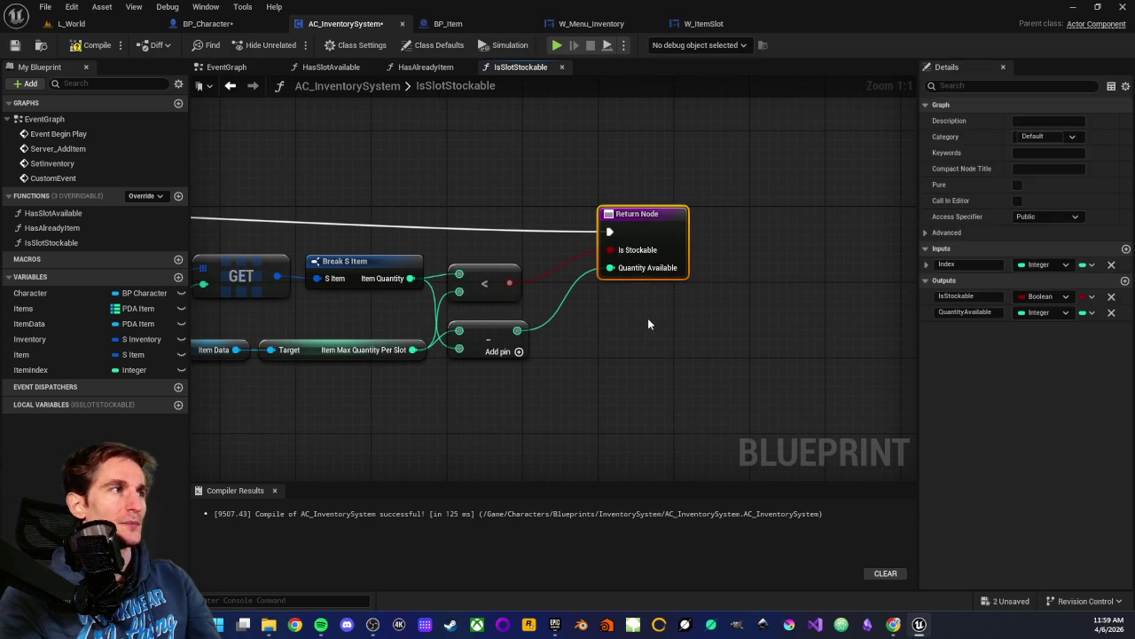
{"action": "left_click", "coordinate": [640, 324]}
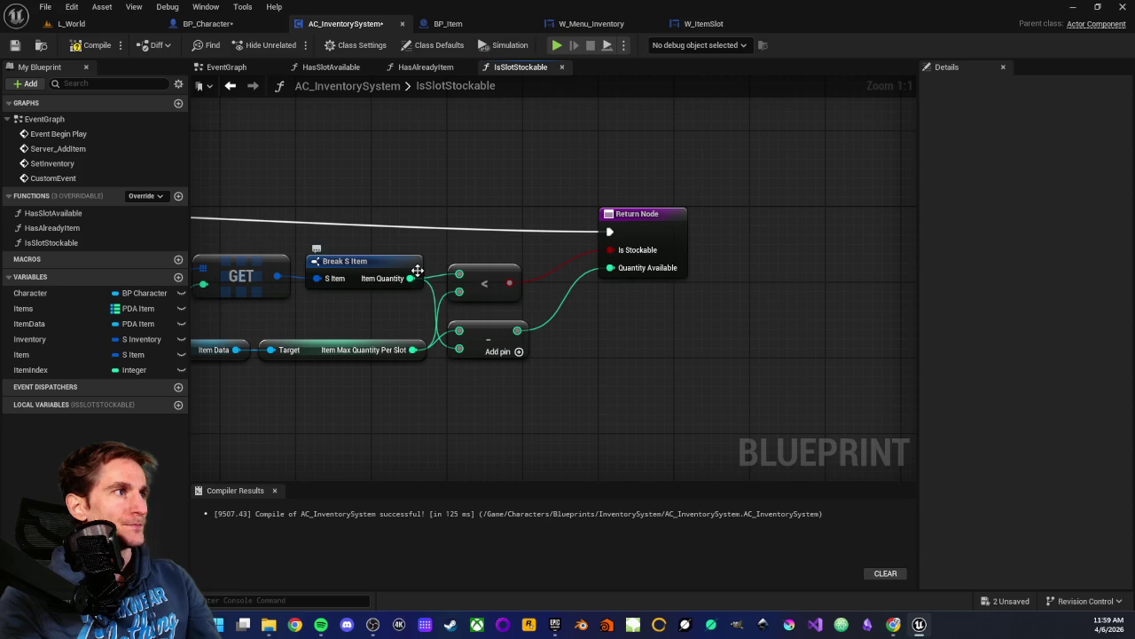
{"action": "left_click_drag", "start_coordinate": [373, 332], "coordinate": [444, 399]}
{"action": "left_click", "coordinate": [443, 398]}
{"action": "key", "text": "Home"}
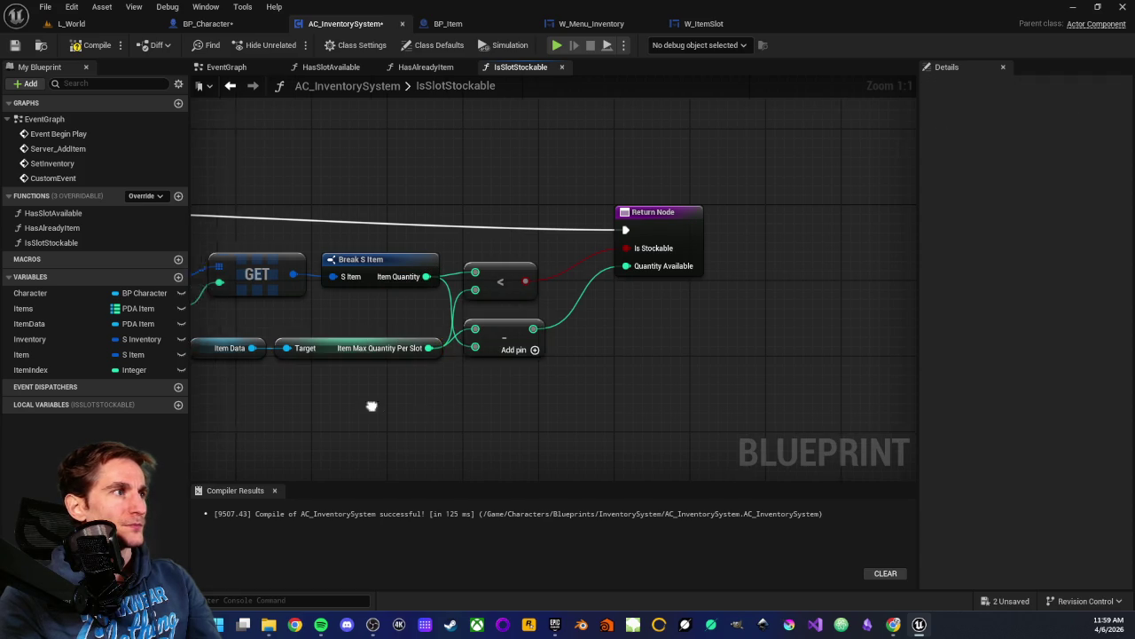
{"action": "left_click_drag", "start_coordinate": [323, 321], "coordinate": [692, 362]}
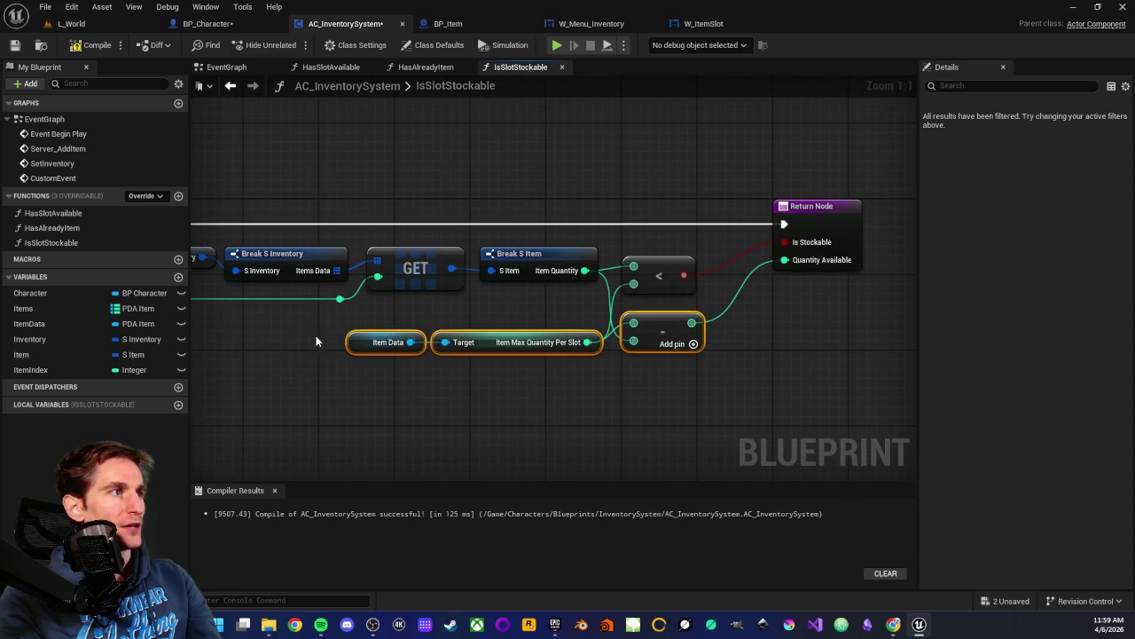
{"action": "left_click", "coordinate": [567, 392]}
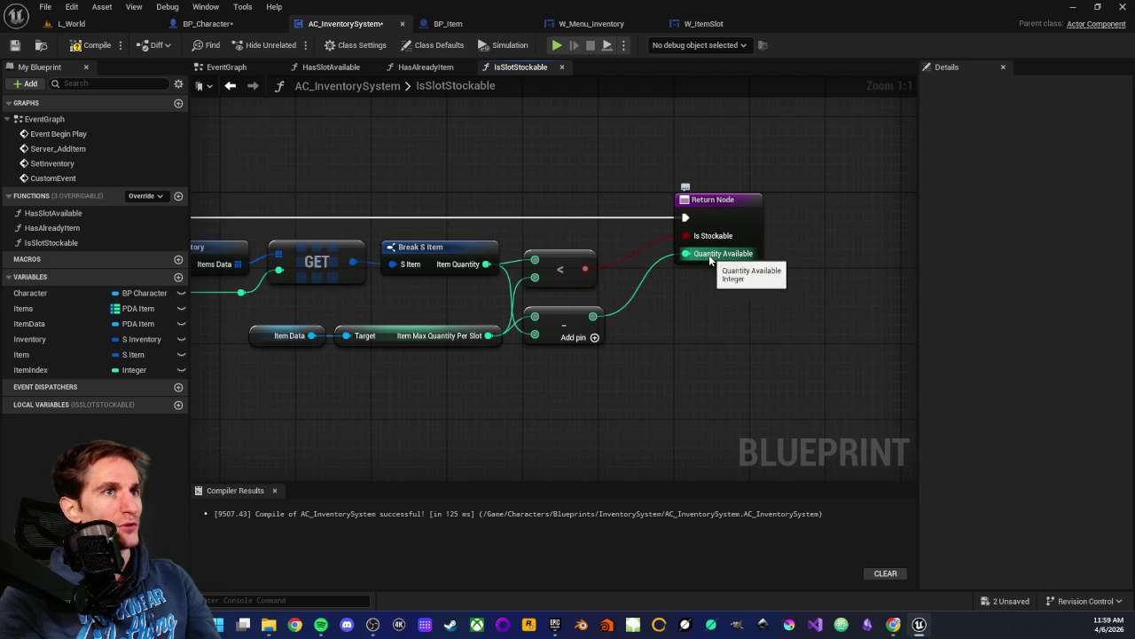
- Compile AC_InventorySystem and return to the EventGraph
{"action": "left_click_drag", "start_coordinate": [726, 279], "coordinate": [687, 295]}
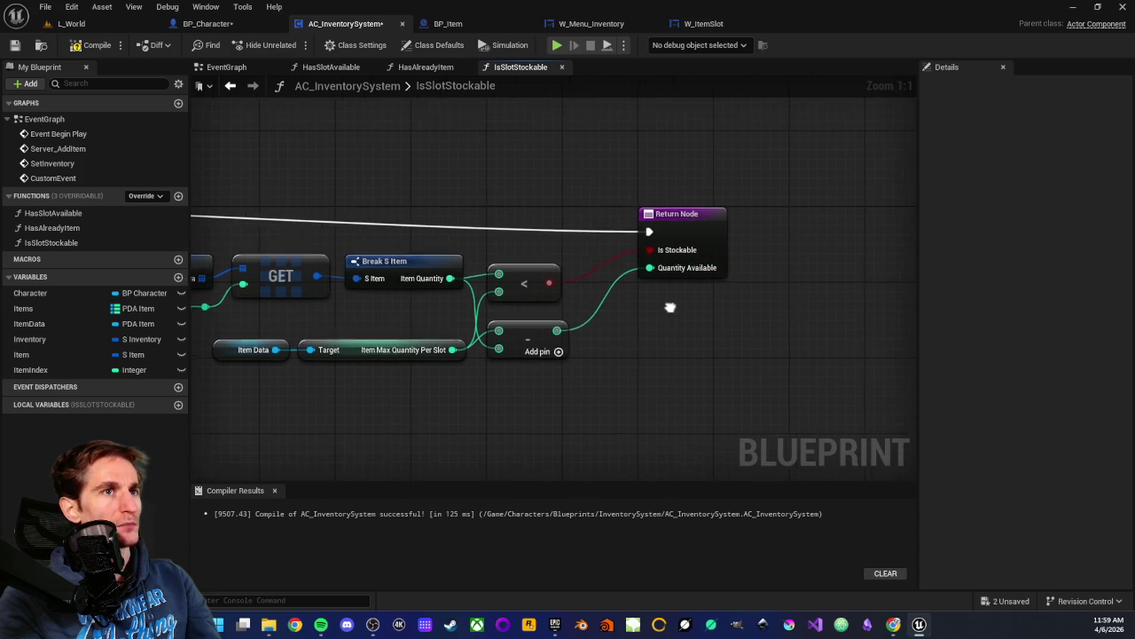
{"action": "left_click", "coordinate": [91, 45]}
{"action": "left_click", "coordinate": [231, 85]}
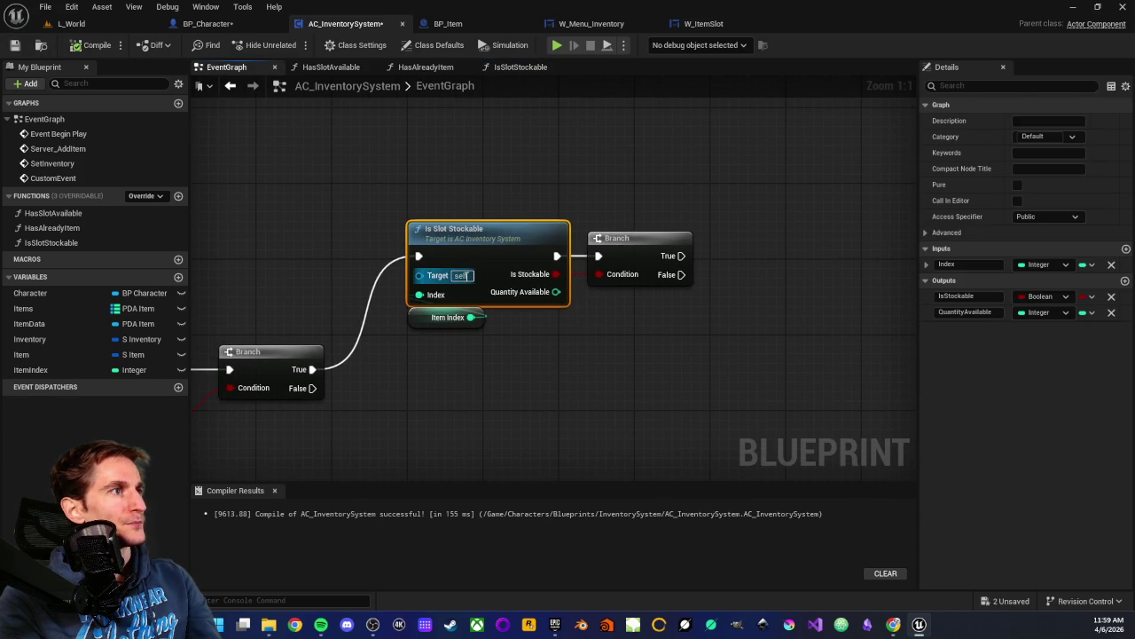
- Pan the EventGraph from the Is Slot Stockable call toward the SetInventory and custom event rows
{"action": "left_click_drag", "start_coordinate": [593, 321], "coordinate": [497, 328]}
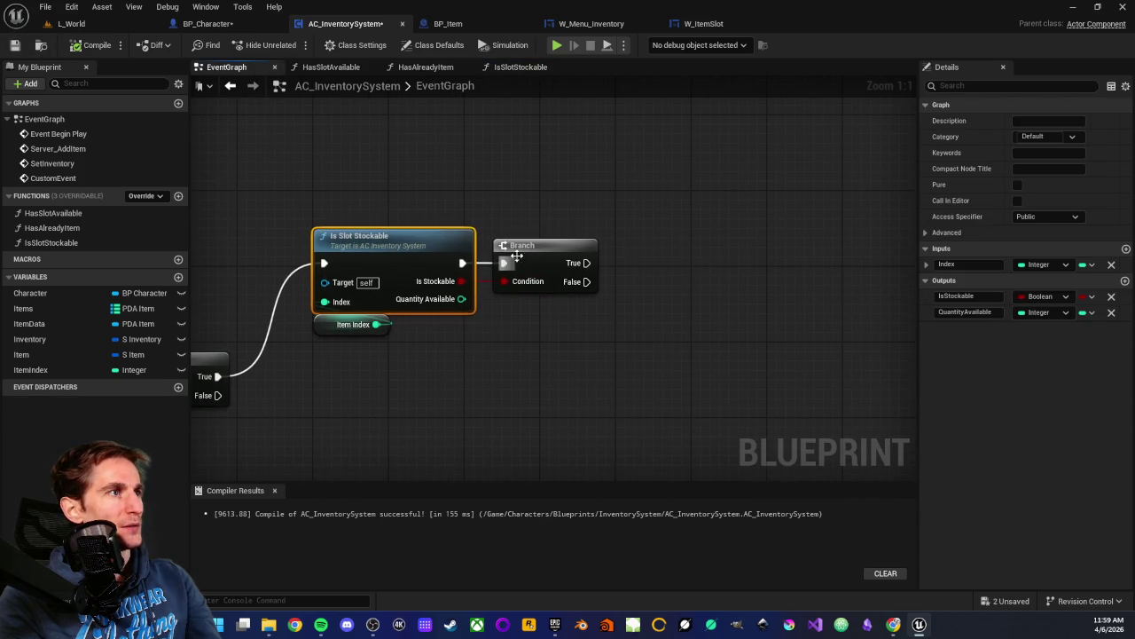
{"action": "left_click", "coordinate": [532, 248]}
{"action": "left_click", "coordinate": [542, 209]}
{"action": "scroll", "coordinate": [542, 360], "scroll_direction": "down", "scroll_amount": 2}
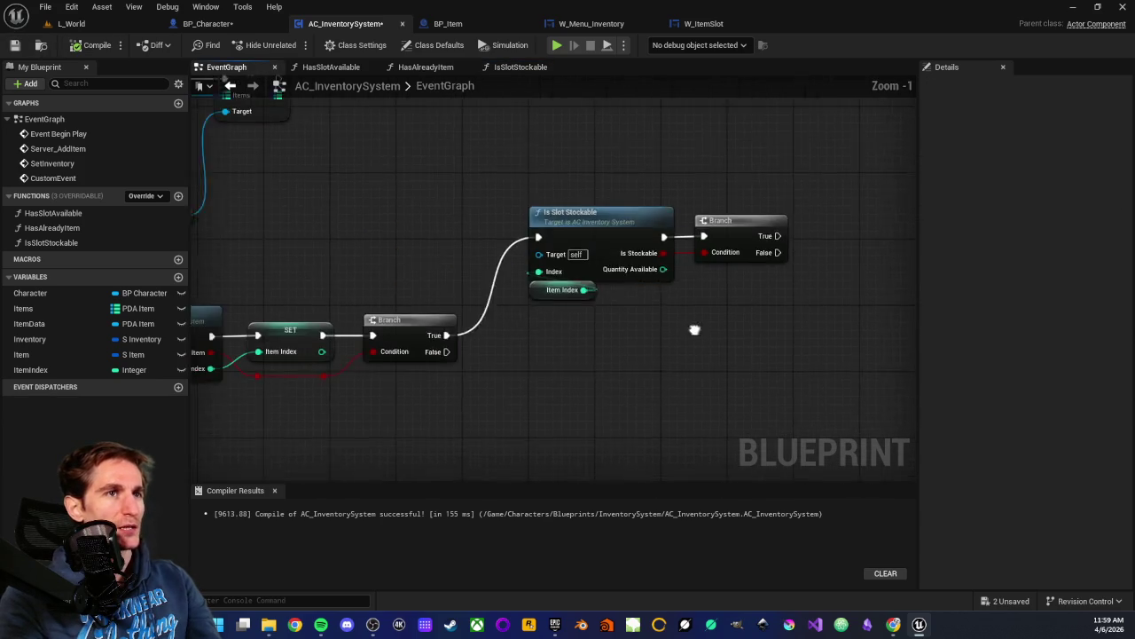
{"action": "scroll", "coordinate": [532, 337], "scroll_direction": "up", "scroll_amount": 1}
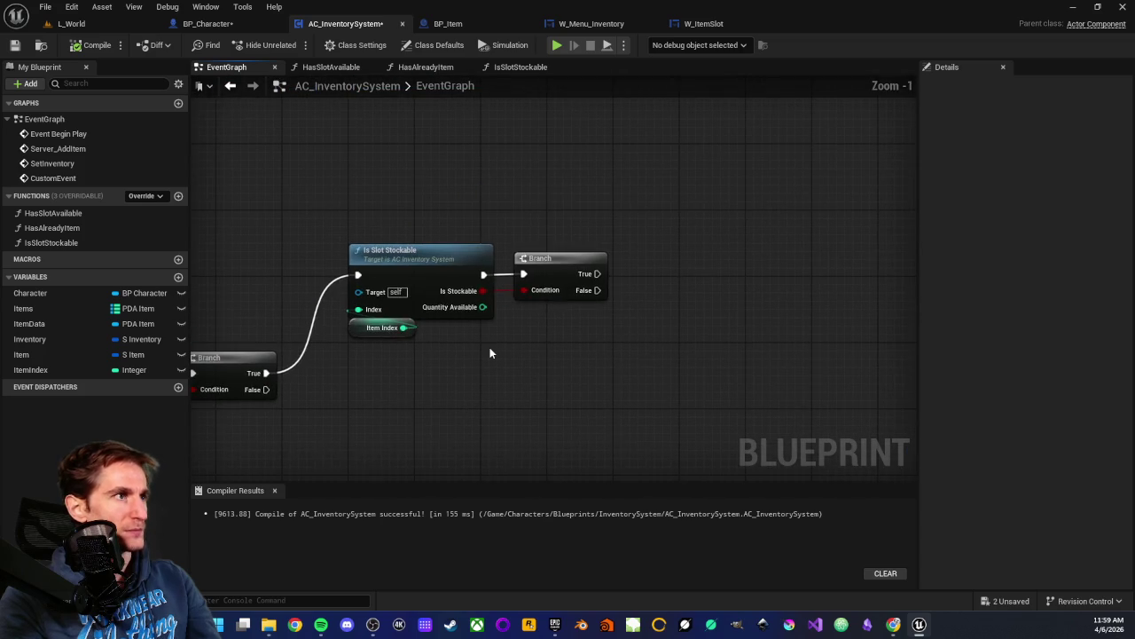
{"action": "scroll", "coordinate": [490, 353], "scroll_direction": "up", "scroll_amount": 1}
{"action": "left_click_drag", "start_coordinate": [397, 203], "coordinate": [449, 213]}
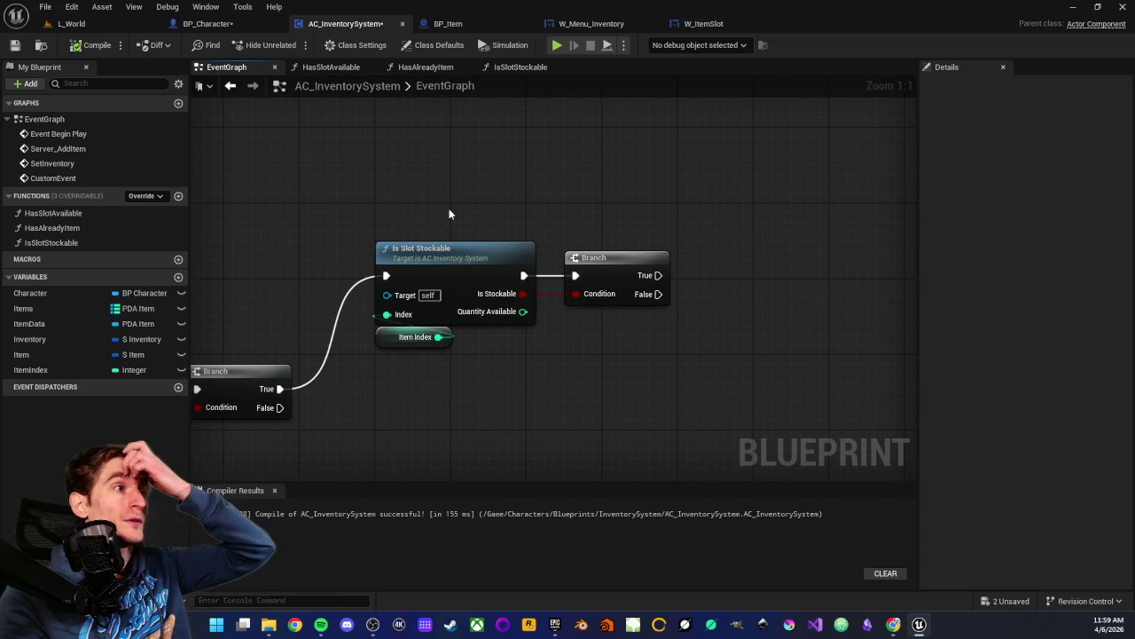
{"action": "left_click_drag", "start_coordinate": [651, 230], "coordinate": [567, 260]}
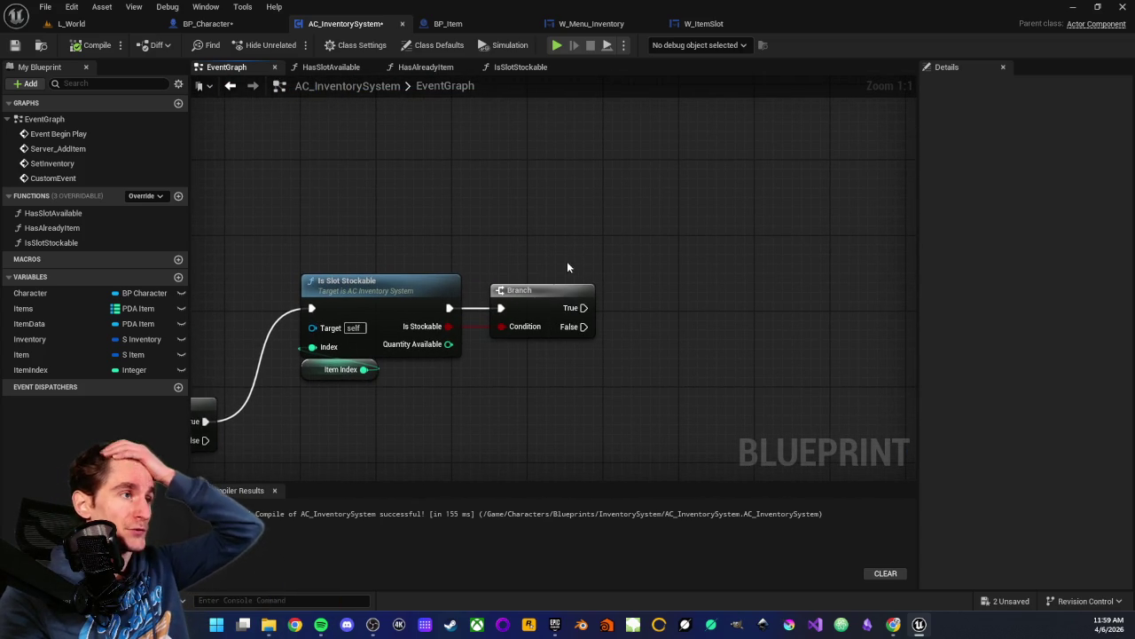
{"action": "mouse_move", "coordinate": [454, 330]}
{"action": "left_mouse_down"}
{"action": "mouse_move", "coordinate": [393, 343]}
{"action": "mouse_move", "coordinate": [467, 350]}
{"action": "left_mouse_up"}
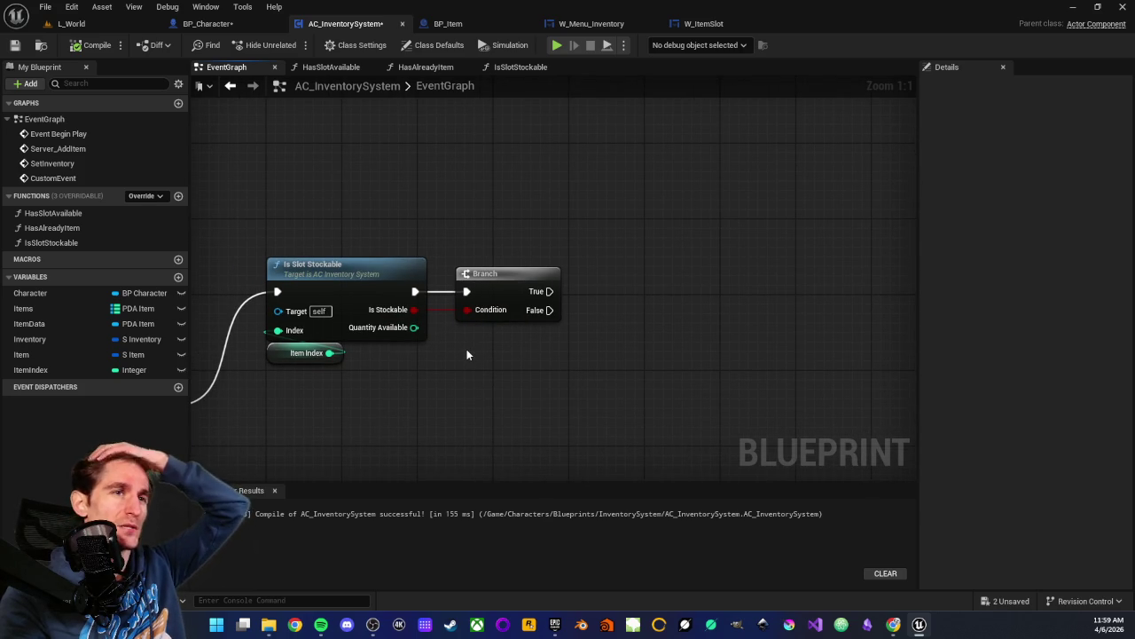
{"action": "left_click_drag", "start_coordinate": [517, 372], "coordinate": [552, 414]}
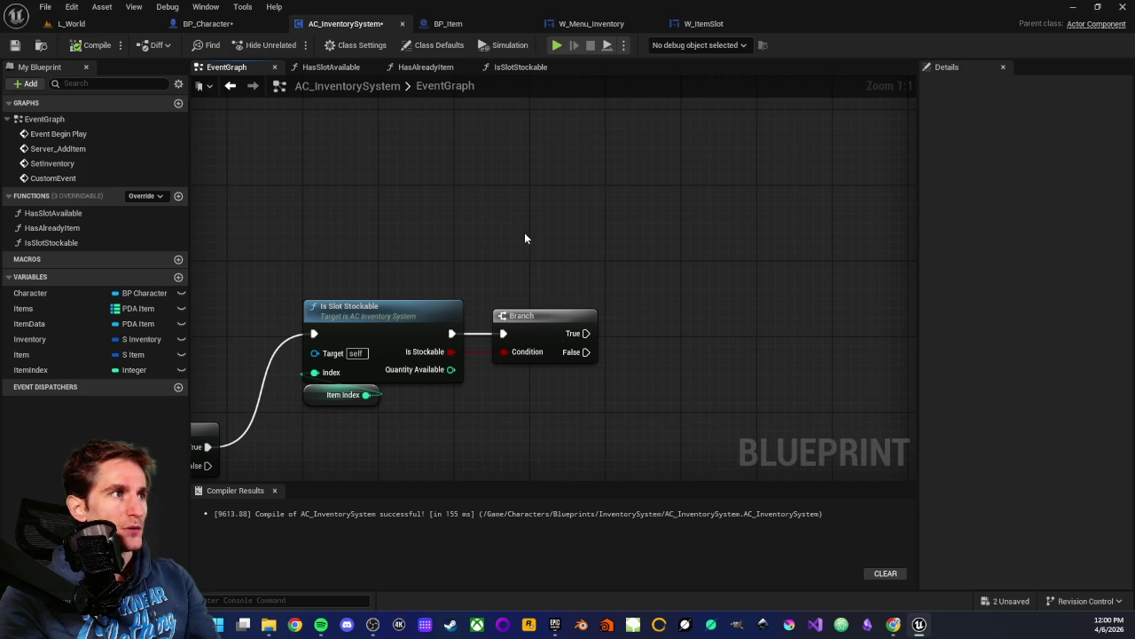
{"action": "left_click", "coordinate": [525, 319]}
{"action": "left_click", "coordinate": [555, 420]}
{"action": "left_click_drag", "start_coordinate": [554, 412], "coordinate": [519, 420]}
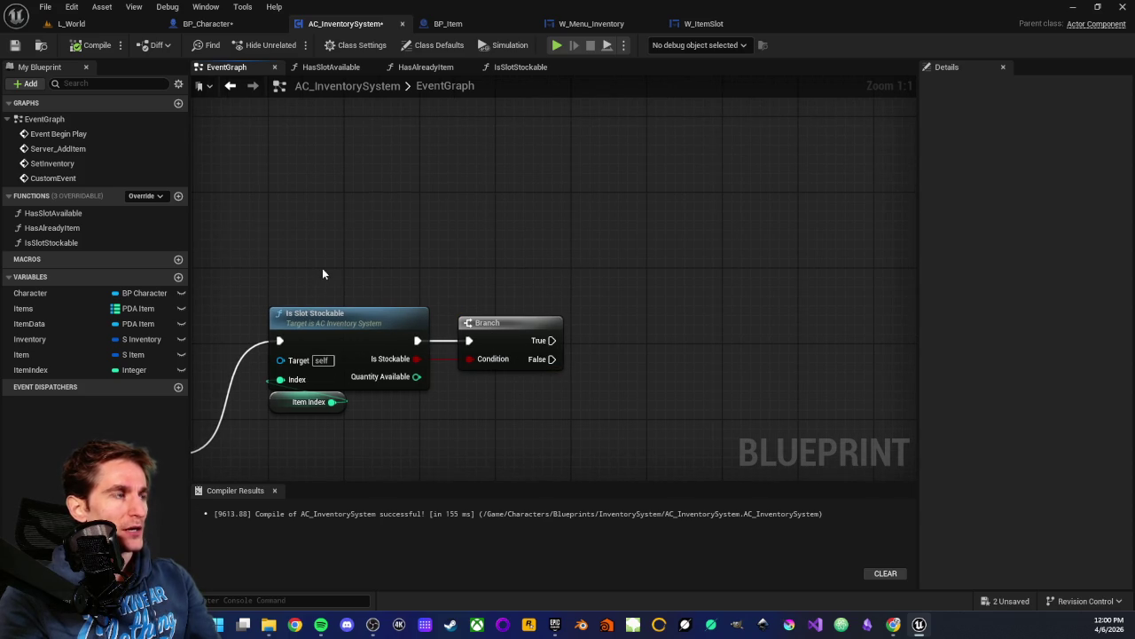
{"action": "left_click_drag", "start_coordinate": [322, 272], "coordinate": [437, 243]}
{"action": "scroll", "coordinate": [357, 269], "scroll_direction": "down", "scroll_amount": 1}
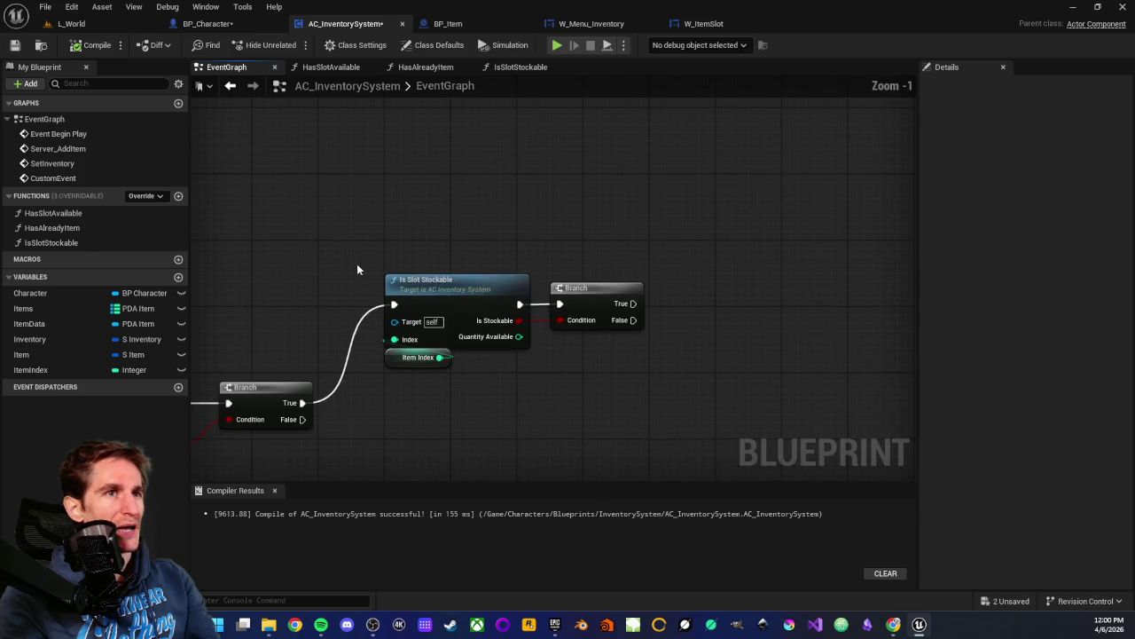
{"action": "left_click_drag", "start_coordinate": [358, 269], "coordinate": [527, 269]}
{"action": "mouse_move", "coordinate": [390, 302]}
{"action": "left_mouse_down"}
{"action": "mouse_move", "coordinate": [735, 333]}
{"action": "mouse_move", "coordinate": [458, 446]}
{"action": "left_mouse_up"}
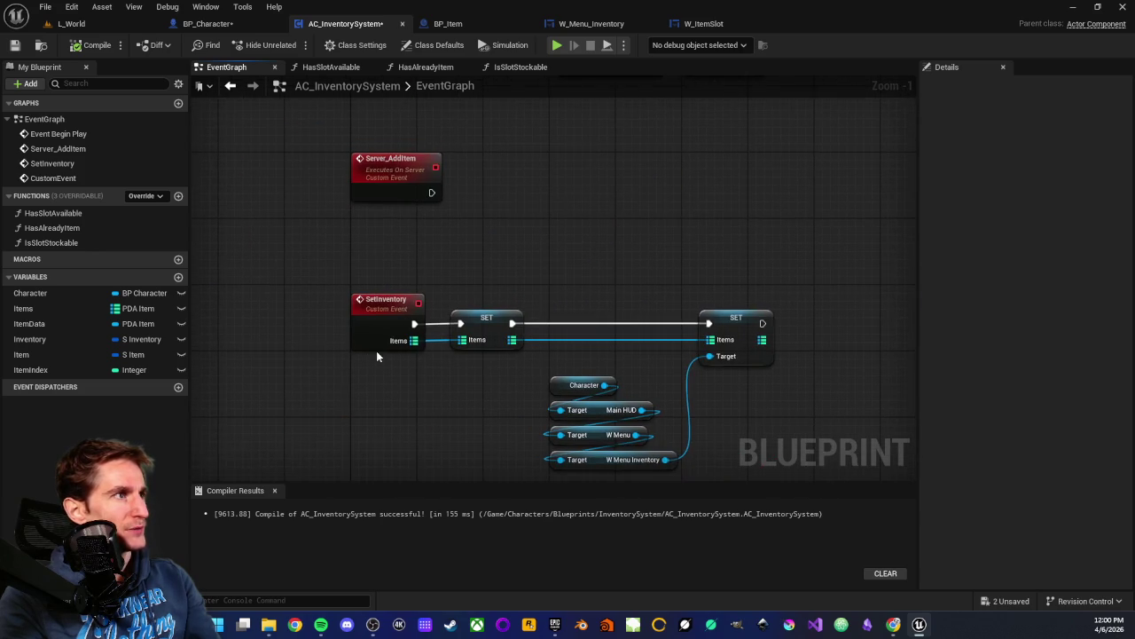
- Select the Server_AddItem event to review its Run on Server, Reliable replication
{"action": "left_click_drag", "start_coordinate": [341, 249], "coordinate": [375, 325]}
{"action": "scroll", "coordinate": [358, 206], "scroll_direction": "up", "scroll_amount": 1}
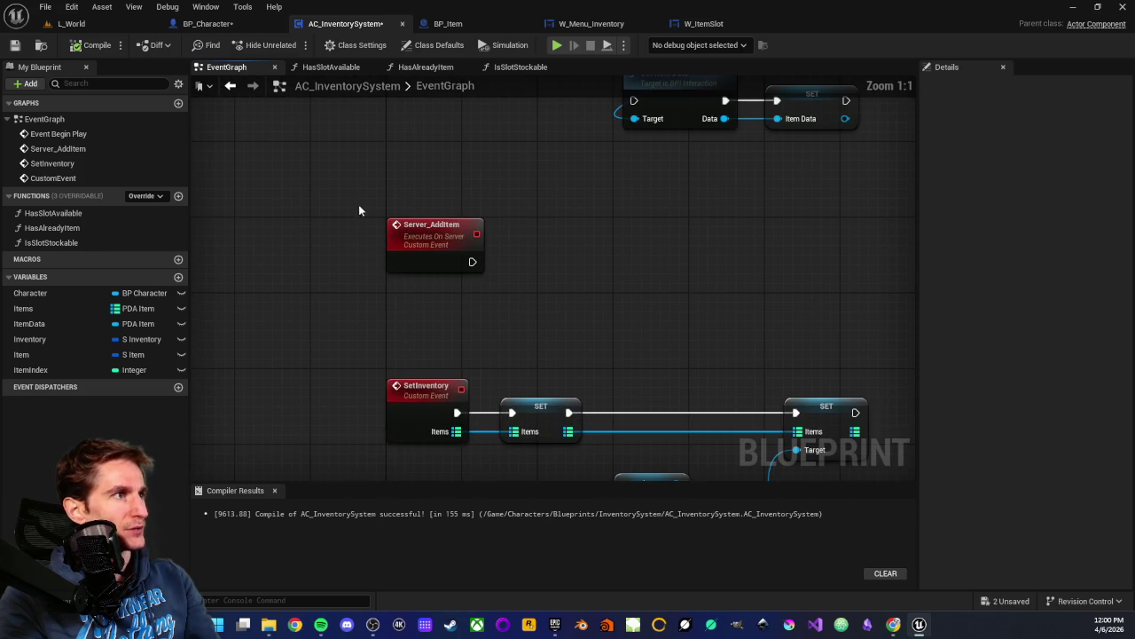
{"action": "left_click_drag", "start_coordinate": [360, 183], "coordinate": [514, 312]}
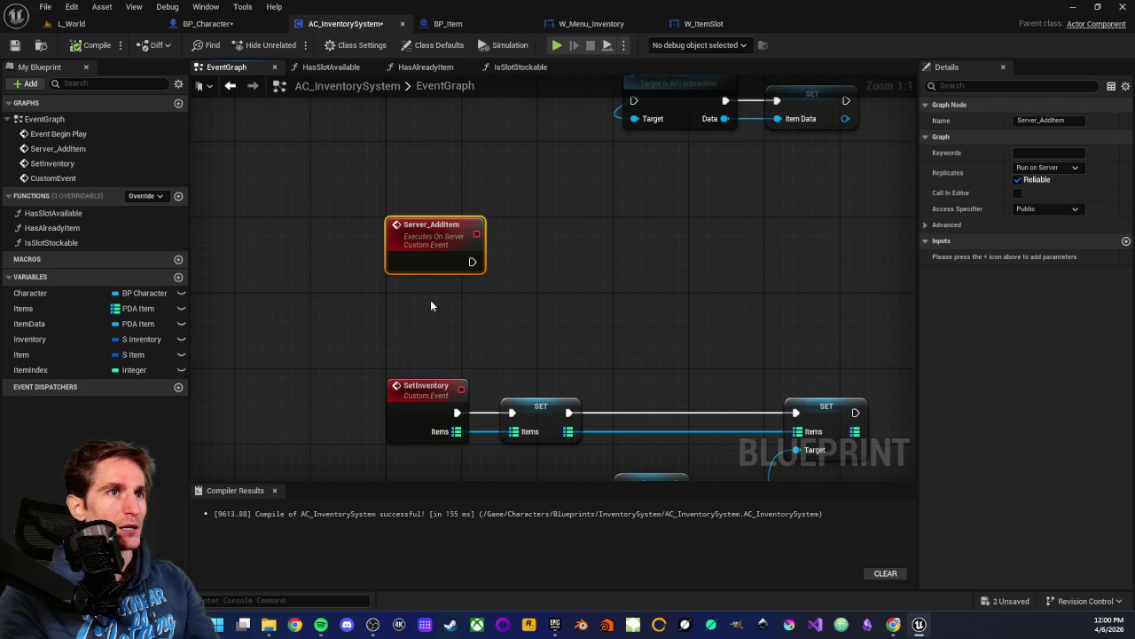
{"action": "mouse_move", "coordinate": [337, 169]}
{"action": "left_mouse_down"}
{"action": "mouse_move", "coordinate": [464, 246]}
{"action": "mouse_move", "coordinate": [509, 297]}
{"action": "left_mouse_up"}
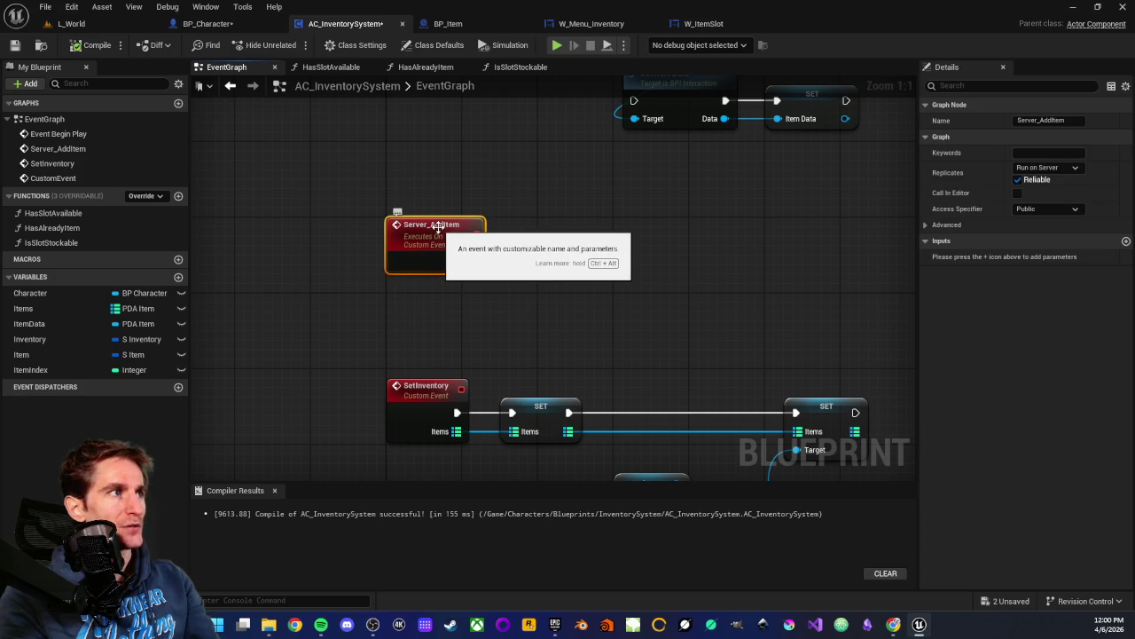
{"action": "left_click", "coordinate": [358, 187]}
{"action": "left_click_drag", "start_coordinate": [348, 184], "coordinate": [511, 320]}
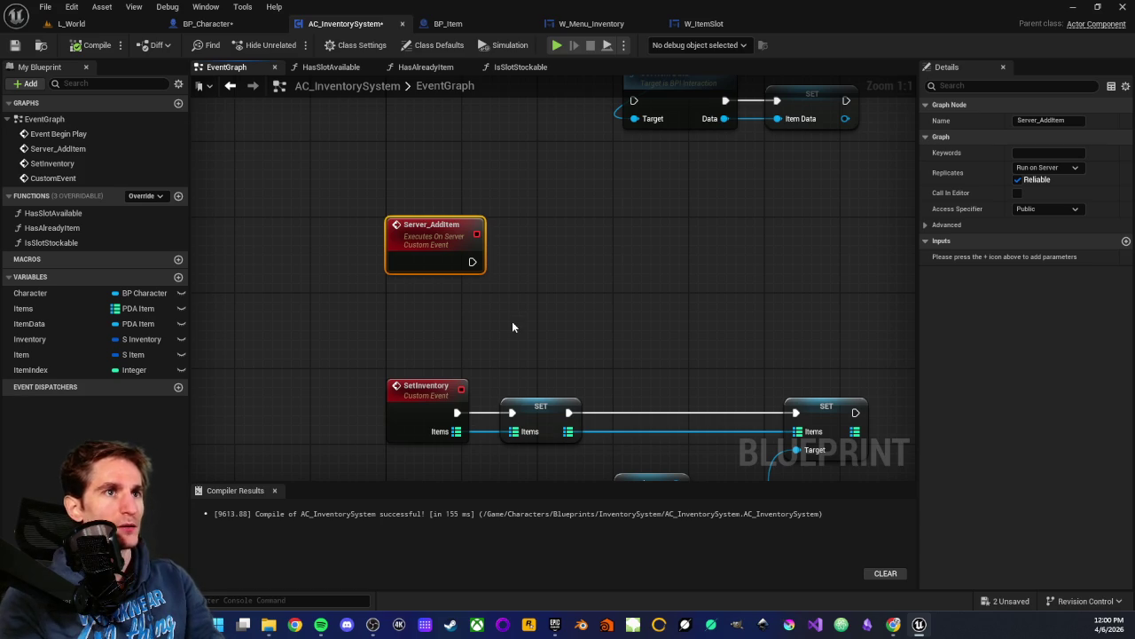
{"action": "left_click", "coordinate": [456, 288]}
{"action": "mouse_move", "coordinate": [346, 190]}
{"action": "left_mouse_down"}
{"action": "mouse_move", "coordinate": [485, 266]}
{"action": "mouse_move", "coordinate": [516, 296]}
{"action": "left_mouse_up"}
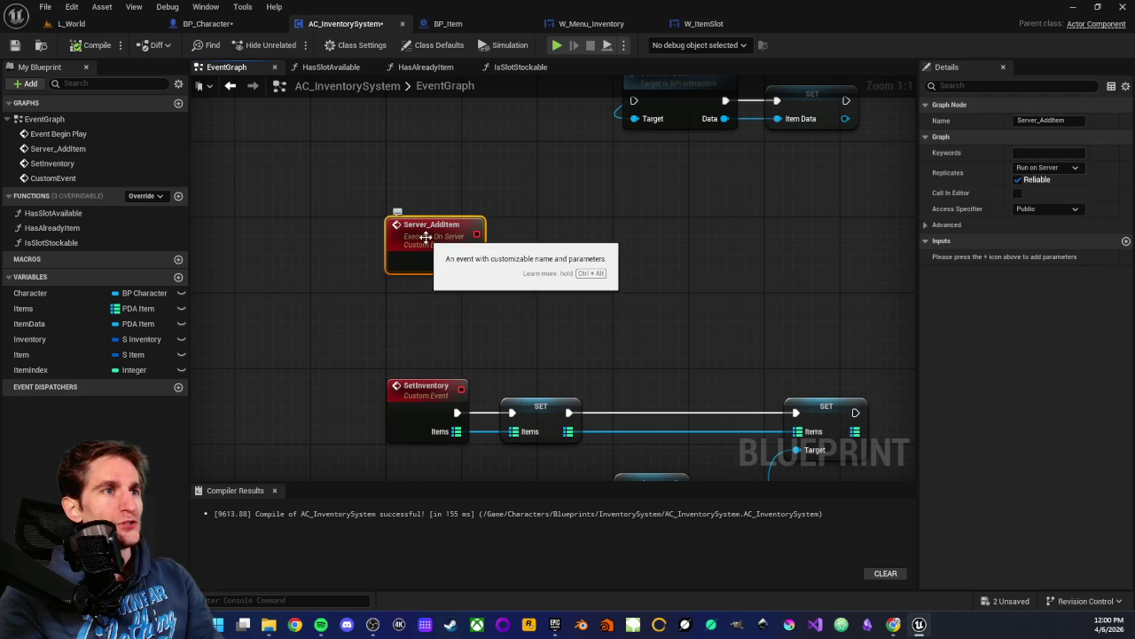
{"action": "left_click", "coordinate": [406, 317]}
{"action": "mouse_move", "coordinate": [349, 177]}
{"action": "left_mouse_down"}
{"action": "mouse_move", "coordinate": [535, 314]}
{"action": "mouse_move", "coordinate": [439, 324]}
{"action": "mouse_move", "coordinate": [520, 277]}
{"action": "mouse_move", "coordinate": [446, 313]}
{"action": "left_mouse_up"}
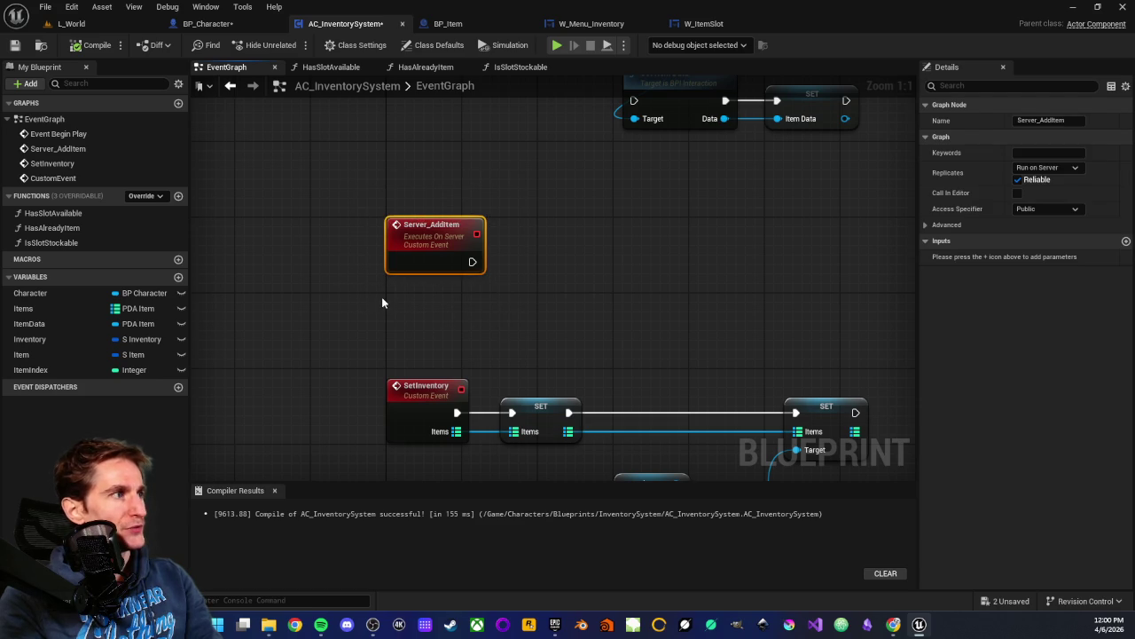
- Set the Inventory variable's Replication to Replicated and recompile AC_InventorySystem
{"action": "left_click", "coordinate": [49, 339]}
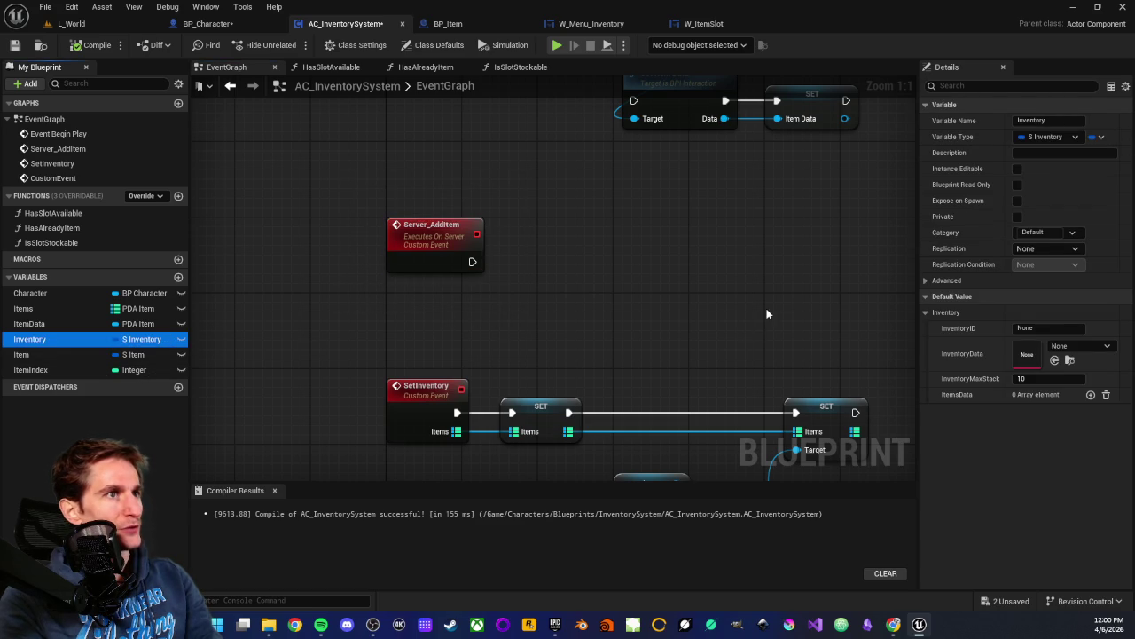
{"action": "left_click", "coordinate": [1079, 249]}
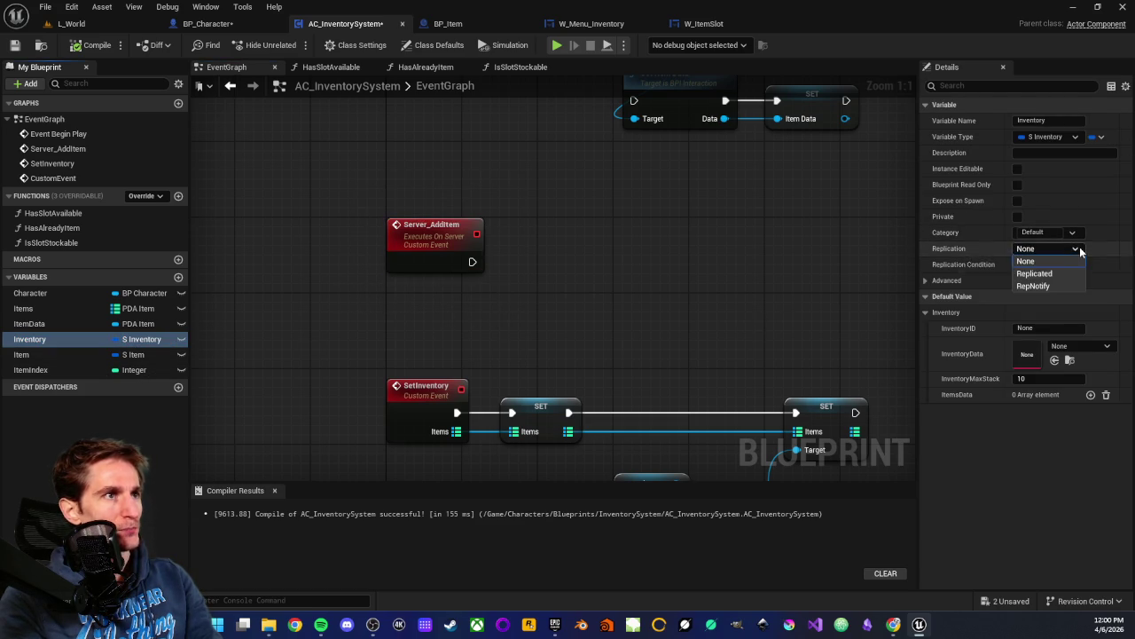
{"action": "left_click", "coordinate": [1038, 259]}
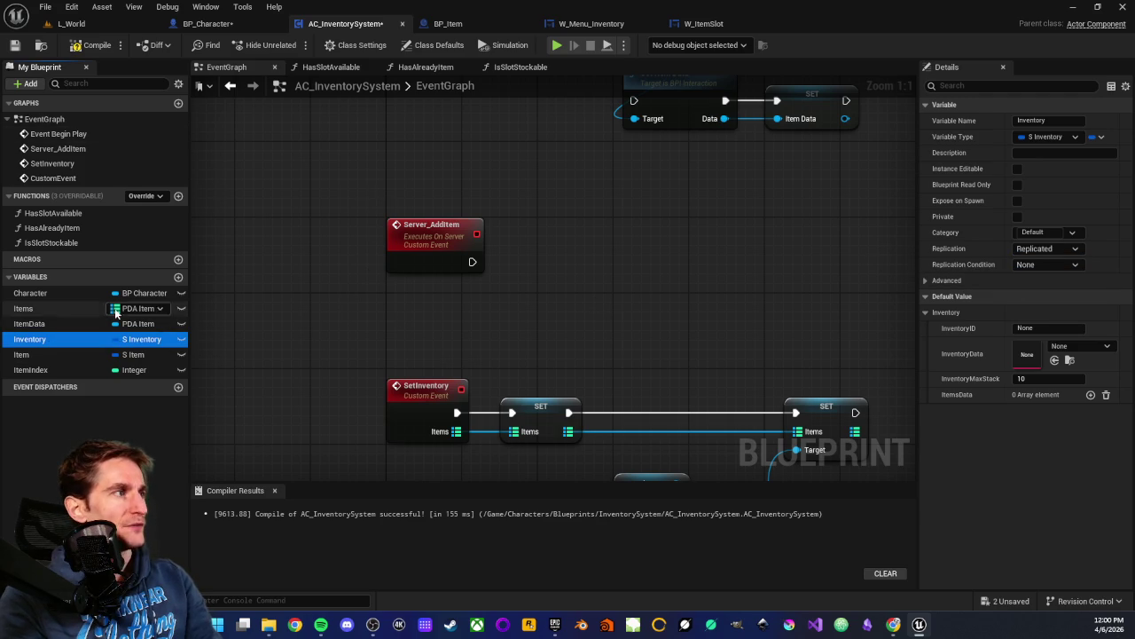
{"action": "left_click", "coordinate": [75, 45]}
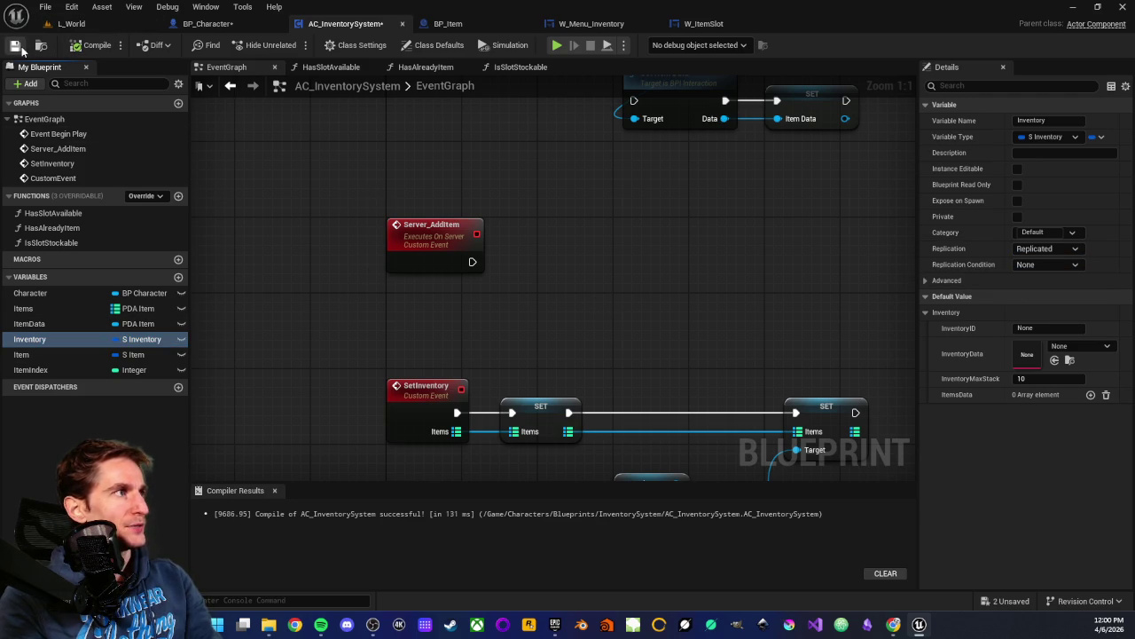
{"action": "left_click_drag", "start_coordinate": [330, 181], "coordinate": [551, 307]}
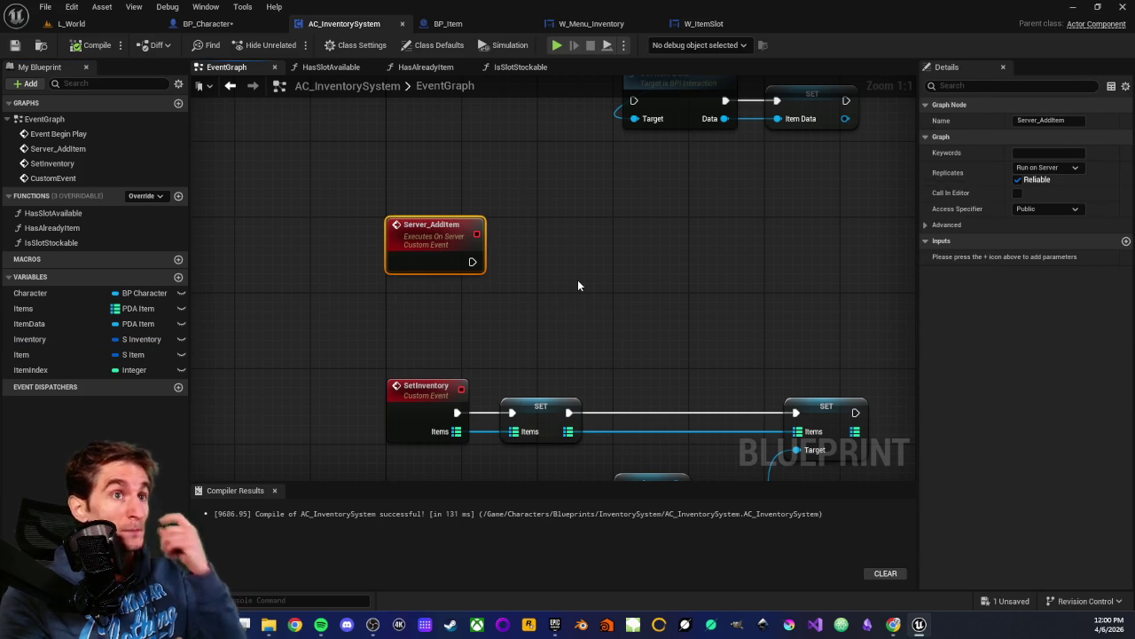
{"action": "left_click", "coordinate": [579, 284]}
{"action": "left_click", "coordinate": [422, 237]}
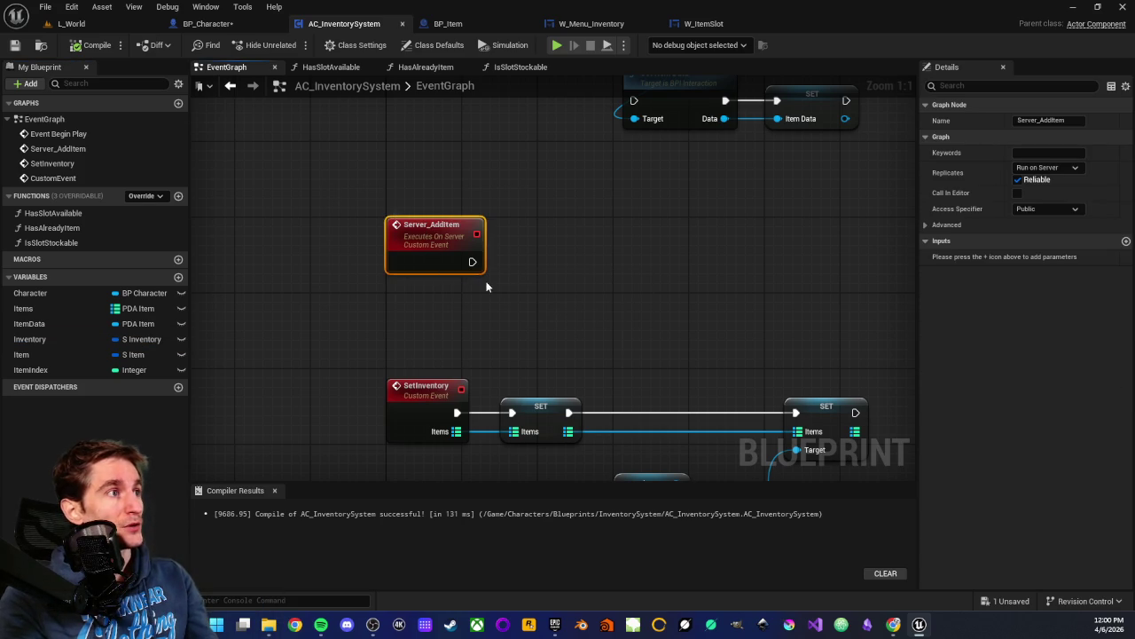
{"action": "left_click", "coordinate": [549, 279]}
{"action": "scroll", "coordinate": [548, 279], "scroll_direction": "down", "scroll_amount": 1}
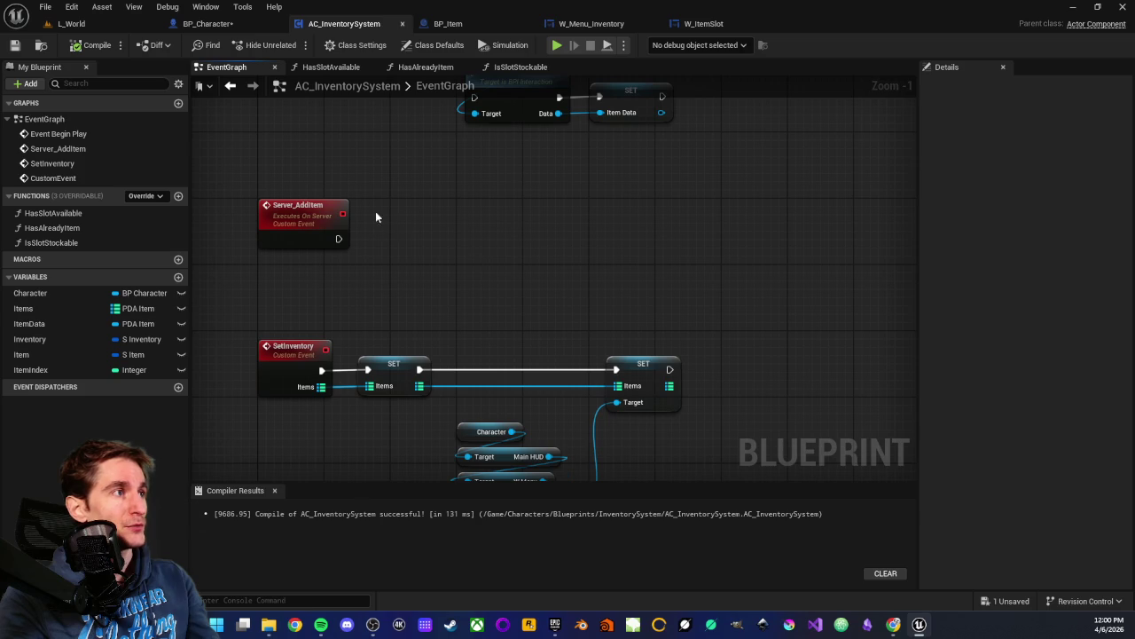
{"action": "scroll", "coordinate": [546, 249], "scroll_direction": "down", "scroll_amount": 2}
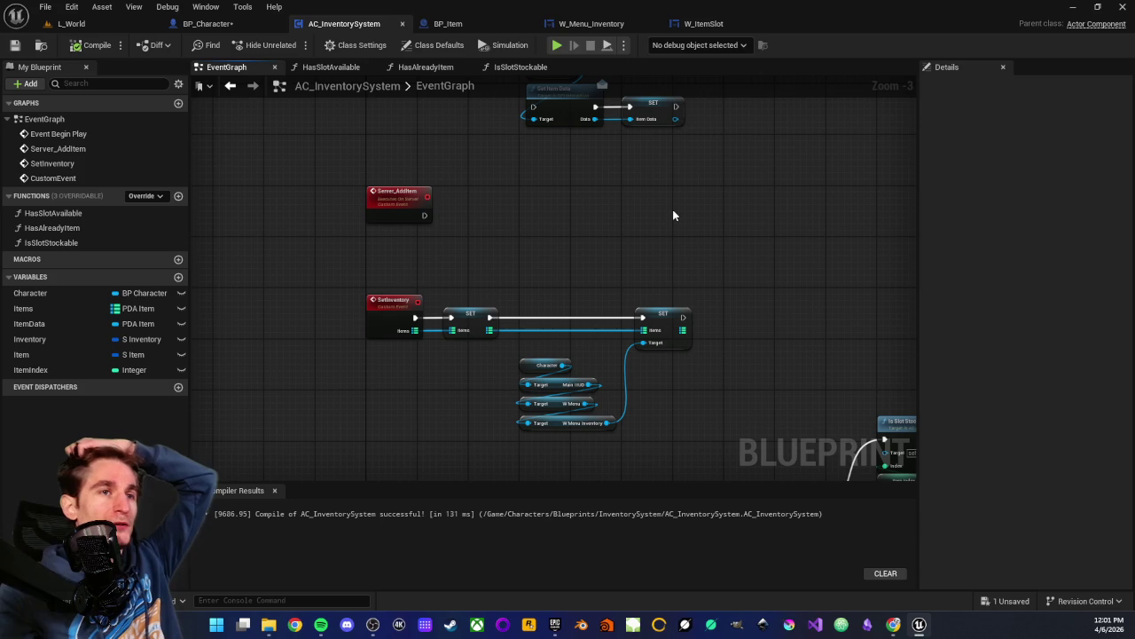
{"action": "left_click_drag", "start_coordinate": [790, 284], "coordinate": [633, 245]}
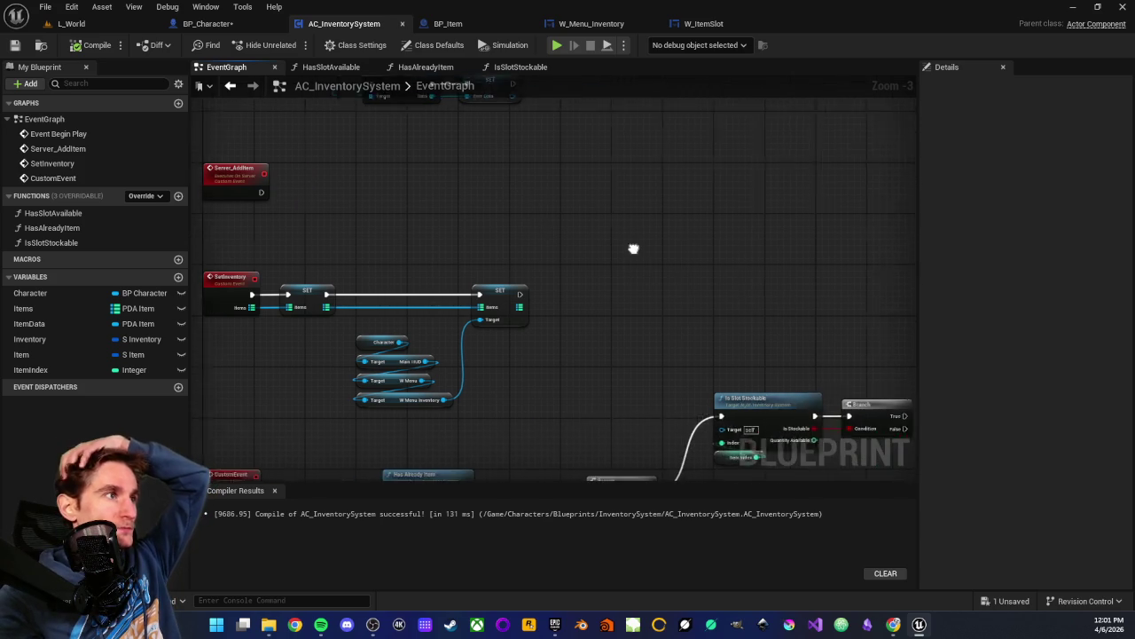
{"action": "left_click_drag", "start_coordinate": [671, 337], "coordinate": [546, 181]}
{"action": "scroll", "coordinate": [532, 178], "scroll_direction": "up", "scroll_amount": 2}
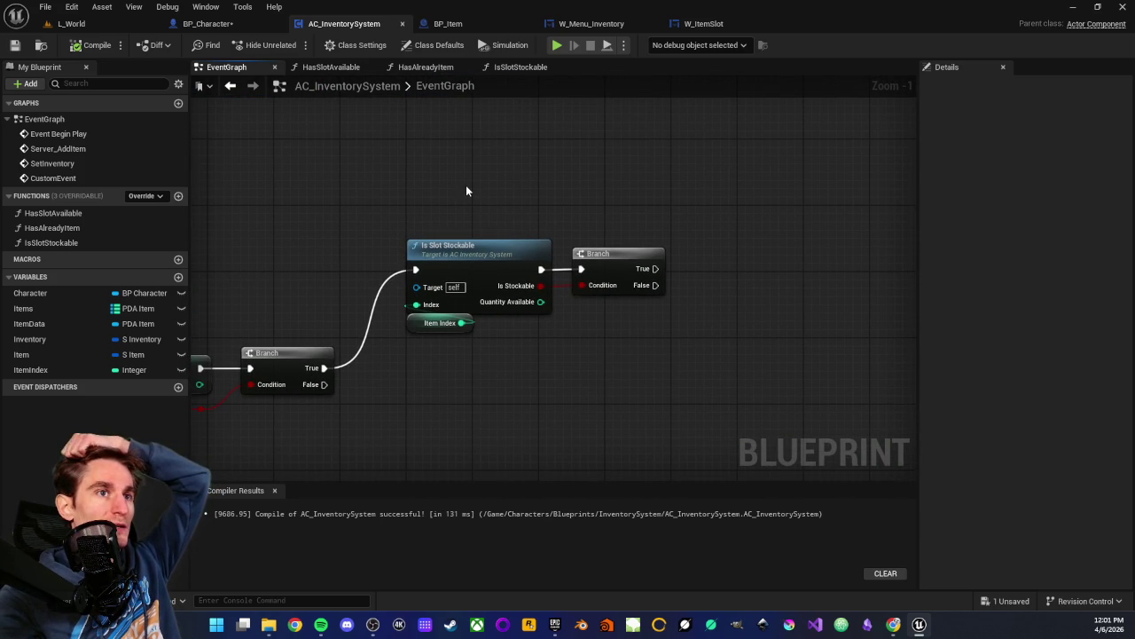
{"action": "left_click_drag", "start_coordinate": [444, 218], "coordinate": [644, 393]}
{"action": "left_click", "coordinate": [632, 385]}
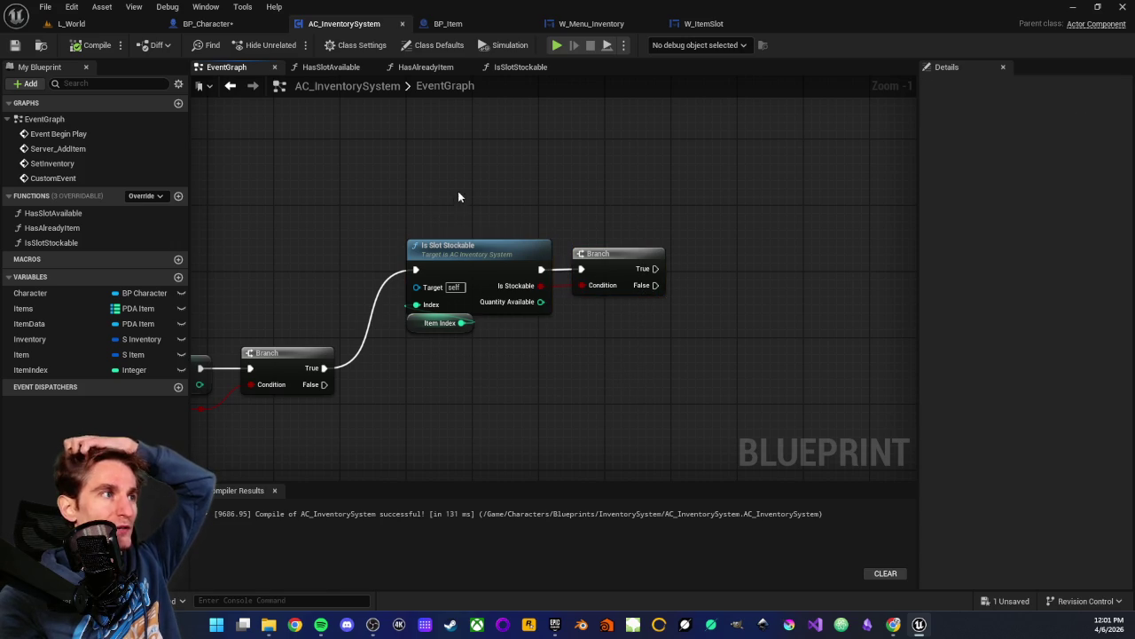
{"action": "mouse_move", "coordinate": [458, 192]}
{"action": "left_mouse_down"}
{"action": "mouse_move", "coordinate": [526, 353]}
{"action": "mouse_move", "coordinate": [582, 409]}
{"action": "left_mouse_up"}
{"action": "left_click", "coordinate": [583, 409]}
{"action": "left_click_drag", "start_coordinate": [438, 387], "coordinate": [916, 347]}
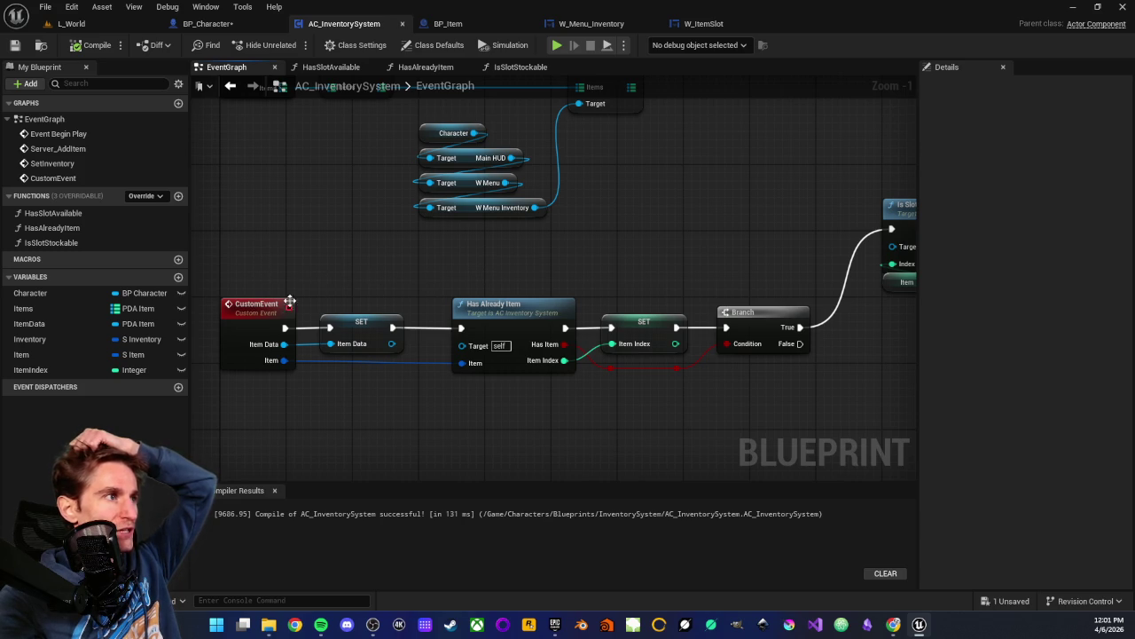
{"action": "left_click_drag", "start_coordinate": [482, 266], "coordinate": [534, 424]}
{"action": "left_click", "coordinate": [556, 427]}
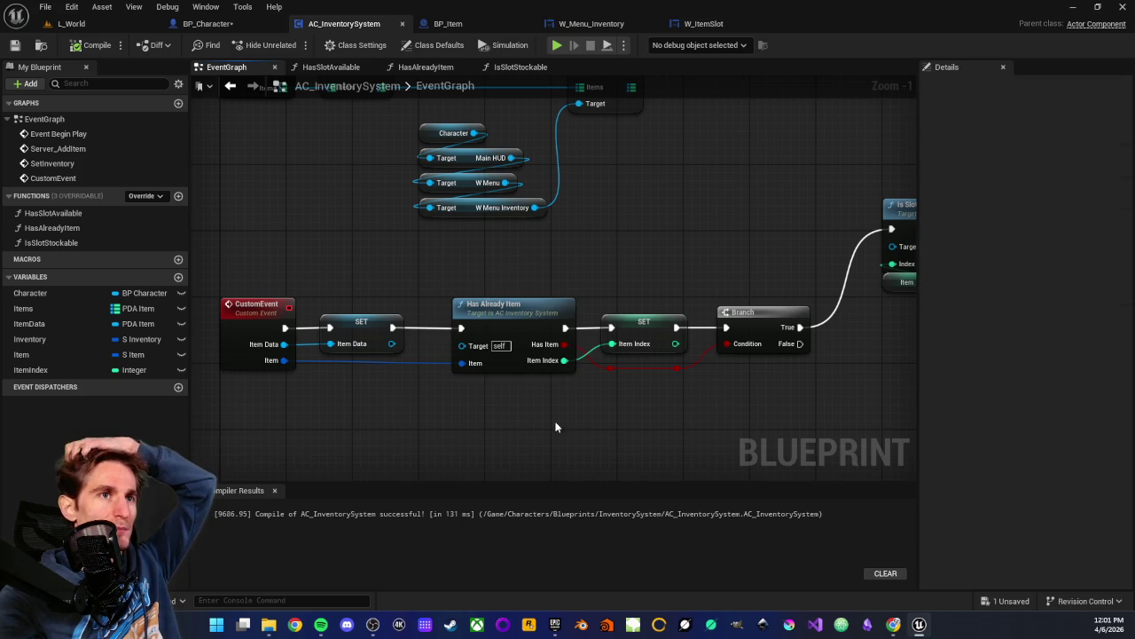
{"action": "mouse_move", "coordinate": [489, 263]}
{"action": "left_mouse_down"}
{"action": "mouse_move", "coordinate": [385, 282]}
{"action": "mouse_move", "coordinate": [438, 431]}
{"action": "left_mouse_up"}
{"action": "left_click", "coordinate": [439, 431]}
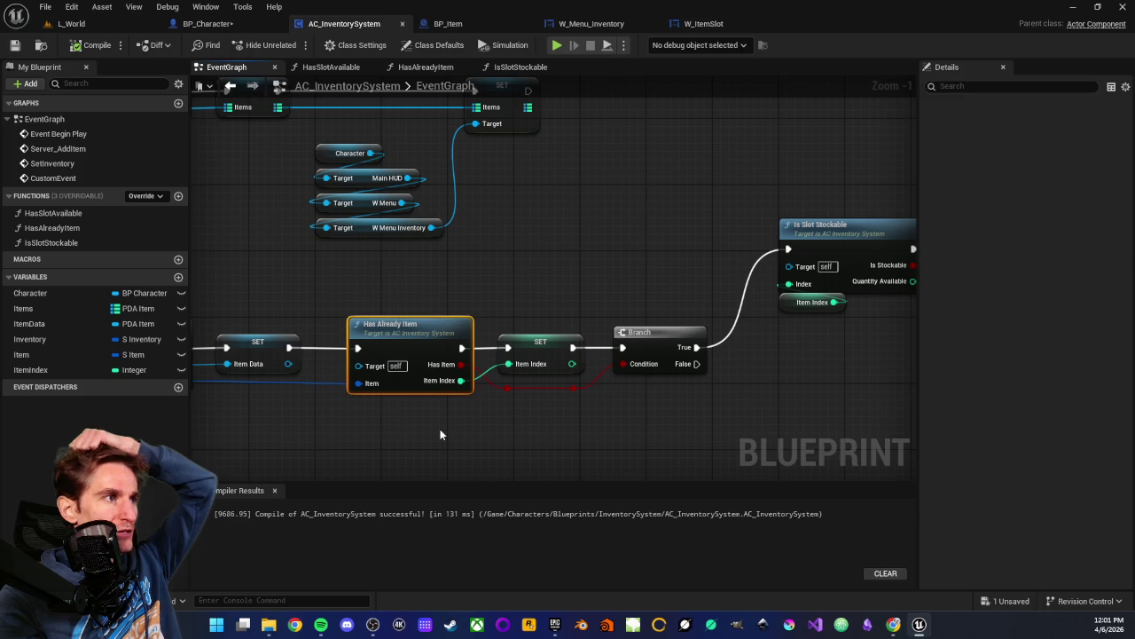
{"action": "left_click_drag", "start_coordinate": [559, 437], "coordinate": [357, 429]}
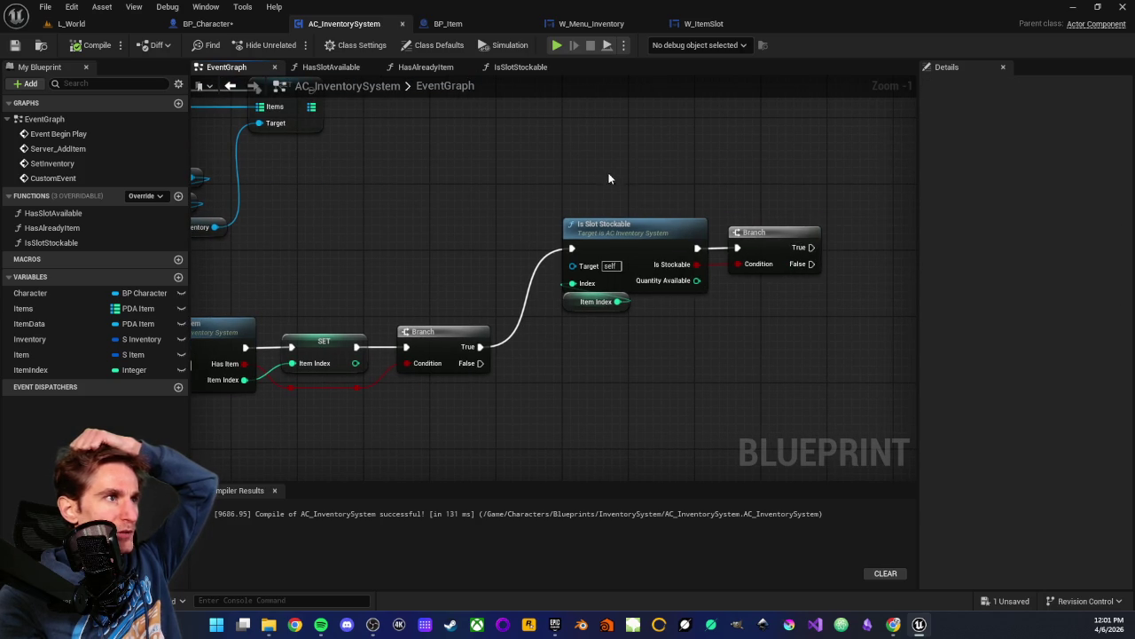
{"action": "left_click_drag", "start_coordinate": [607, 172], "coordinate": [666, 404]}
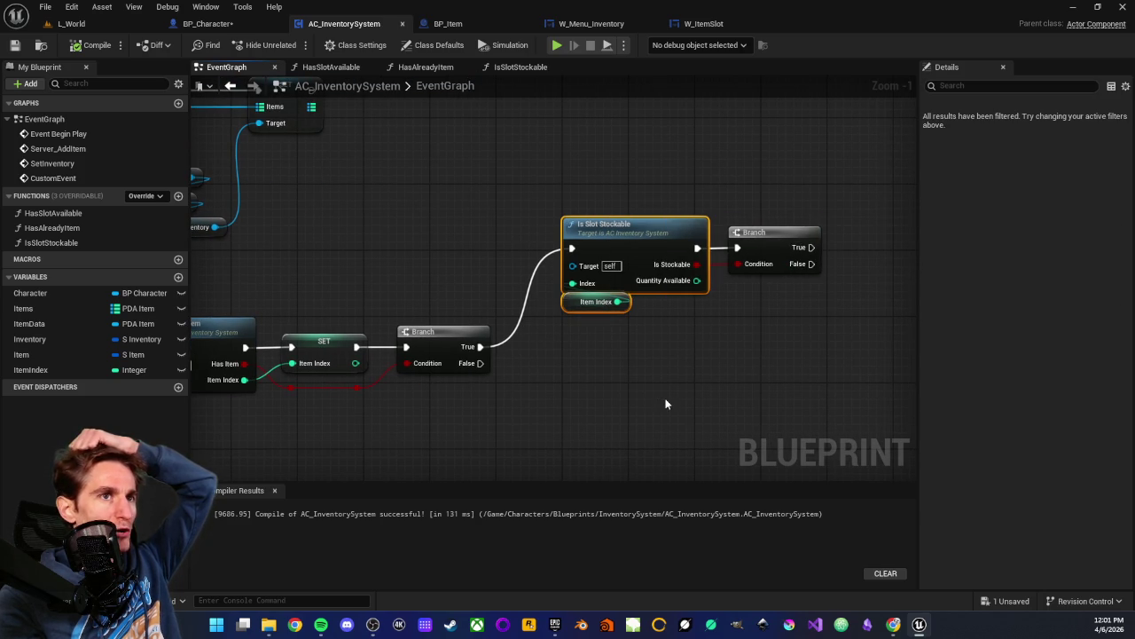
{"action": "left_click", "coordinate": [674, 345]}
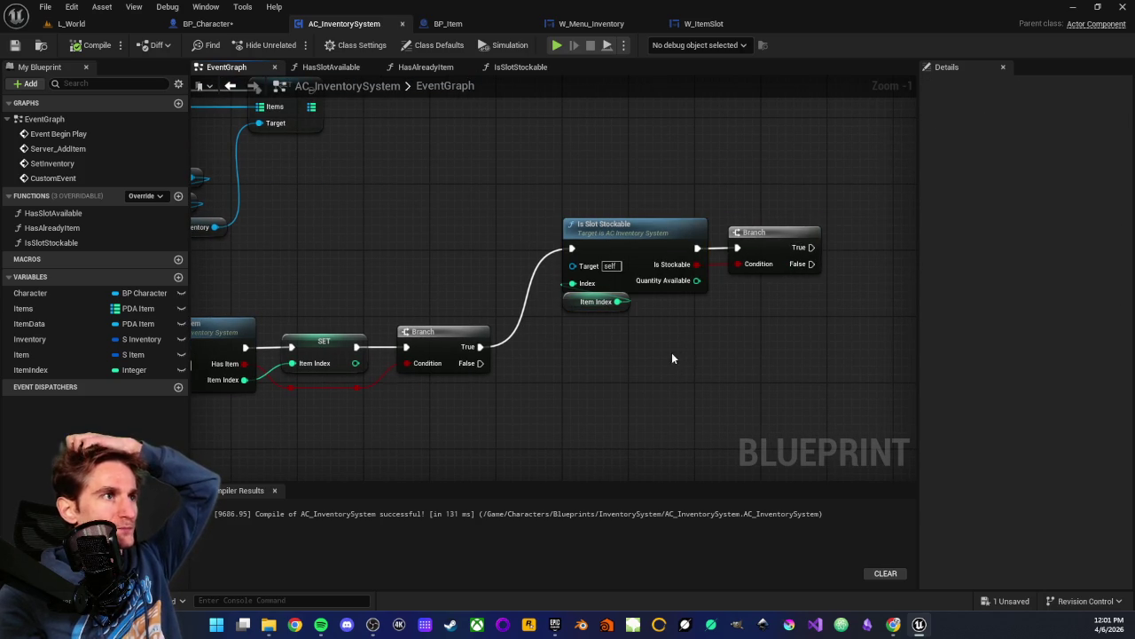
{"action": "left_click_drag", "start_coordinate": [690, 344], "coordinate": [570, 385]}
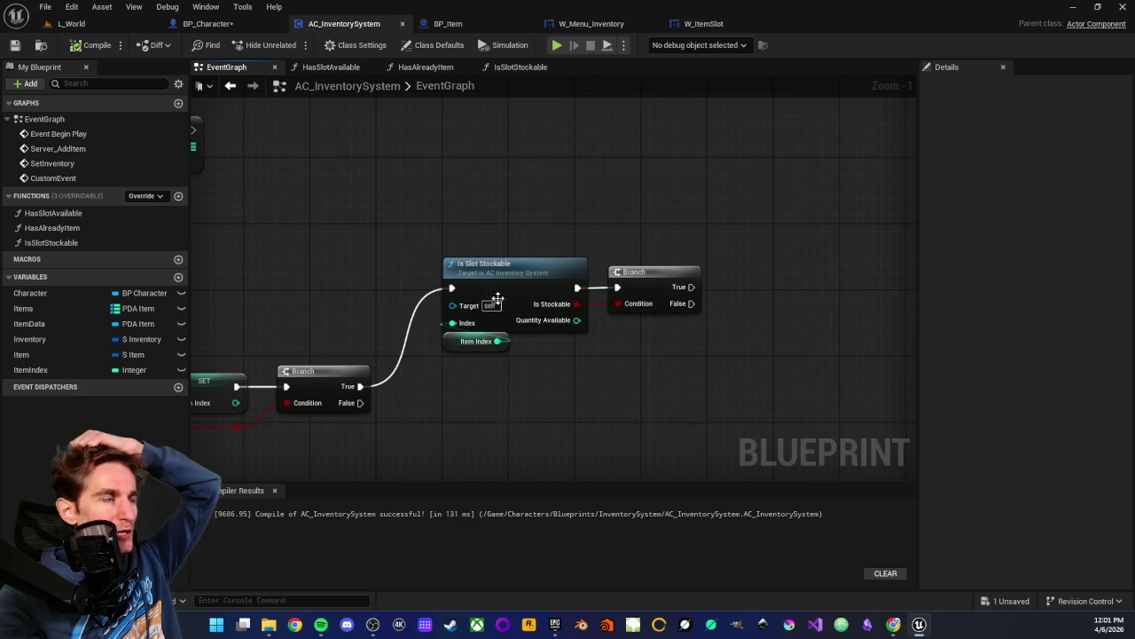
{"action": "mouse_move", "coordinate": [414, 420]}
{"action": "left_mouse_down"}
{"action": "mouse_move", "coordinate": [397, 379]}
{"action": "mouse_move", "coordinate": [416, 336]}
{"action": "left_mouse_up"}
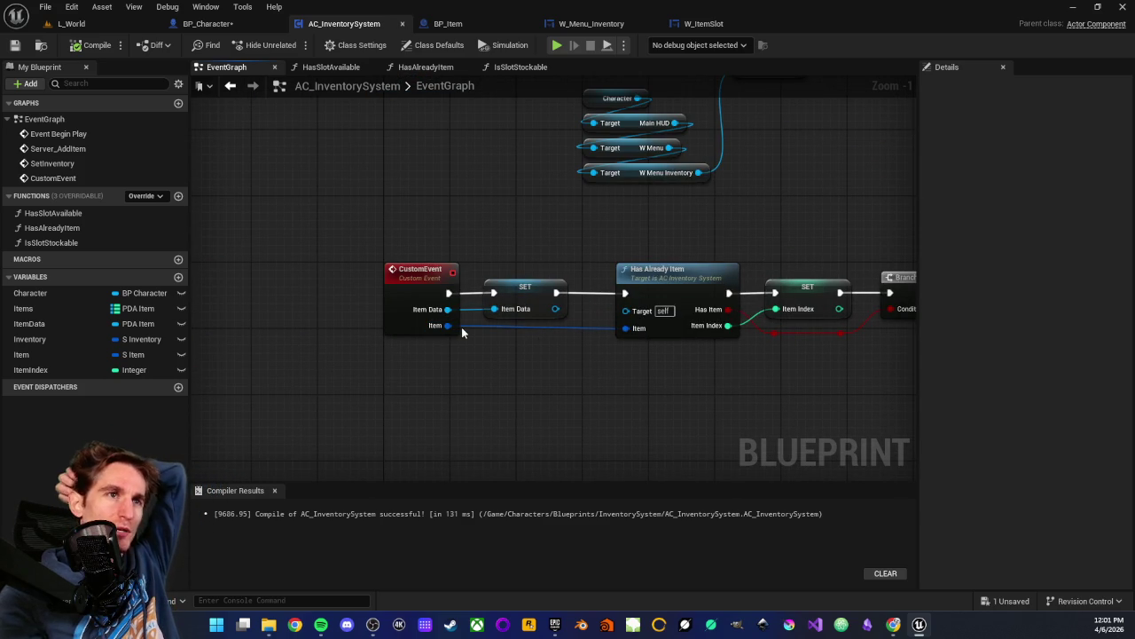
- Inspect the CustomEvent, Has Already Item and Is Slot Stockable nodes of the item-adding chain
{"action": "left_click_drag", "start_coordinate": [564, 393], "coordinate": [535, 394]}
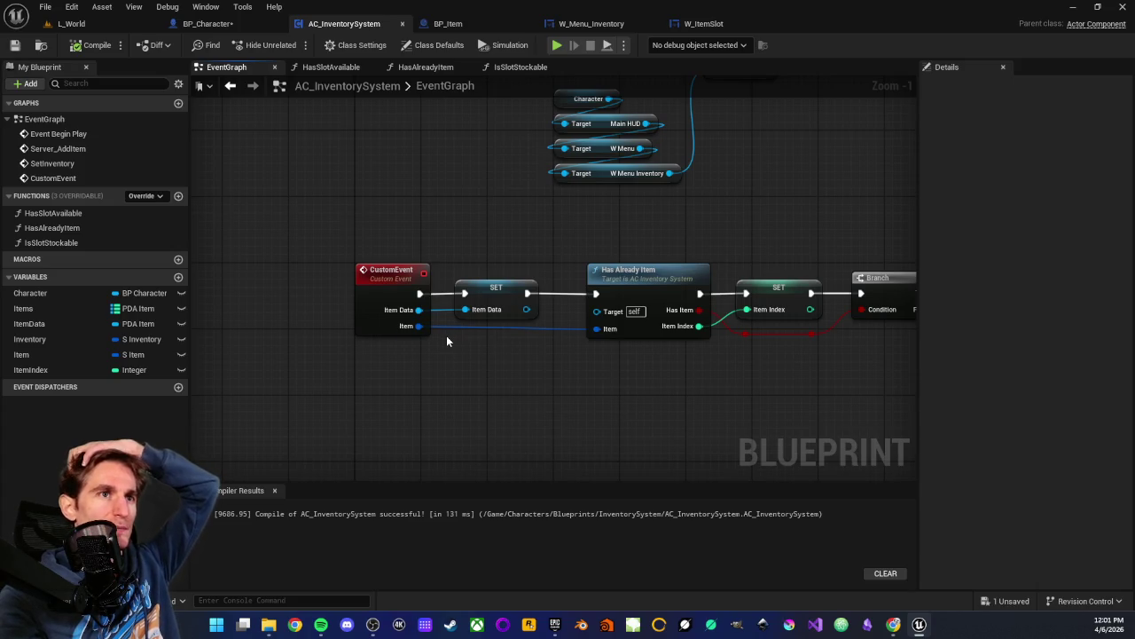
{"action": "left_click", "coordinate": [387, 326]}
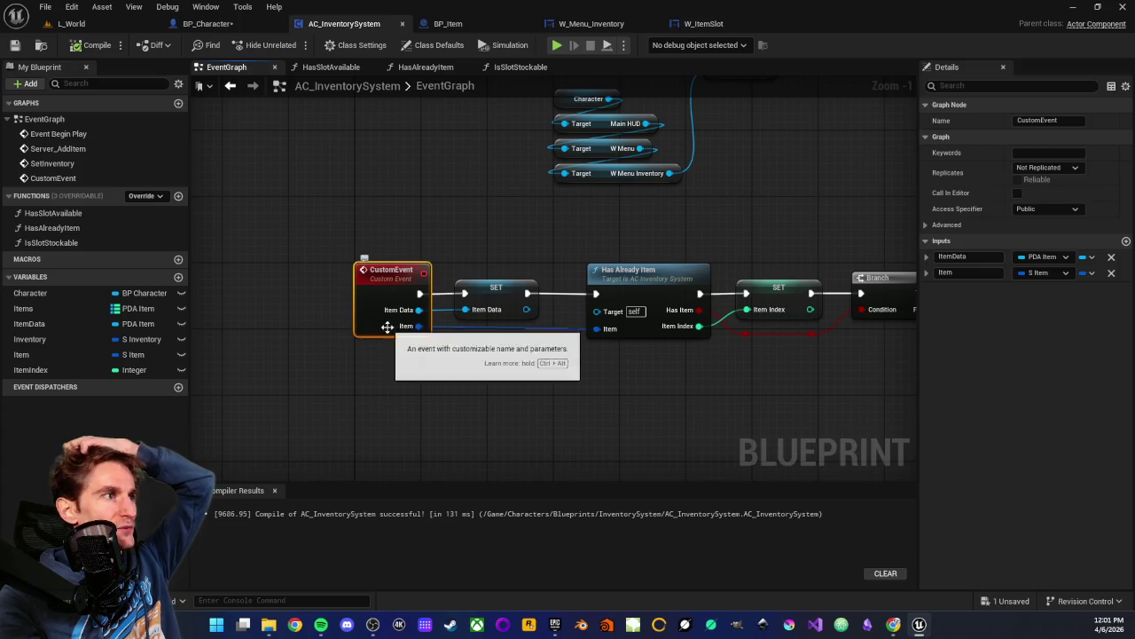
{"action": "left_click", "coordinate": [409, 358]}
{"action": "left_click", "coordinate": [621, 328]}
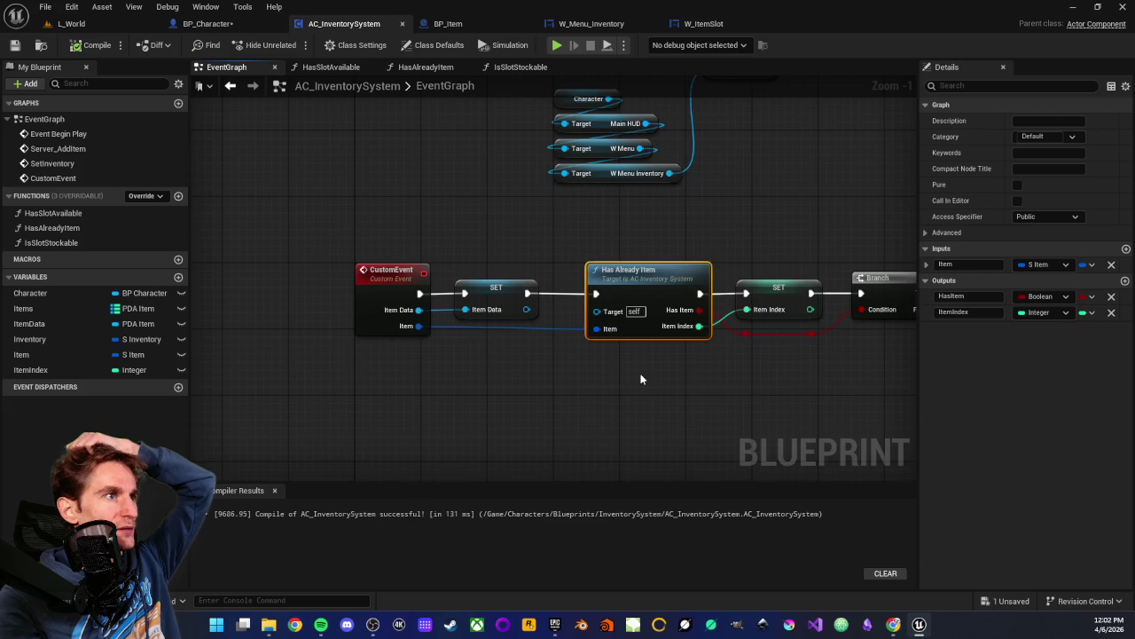
{"action": "left_click_drag", "start_coordinate": [639, 372], "coordinate": [539, 383]}
{"action": "left_click", "coordinate": [538, 383]}
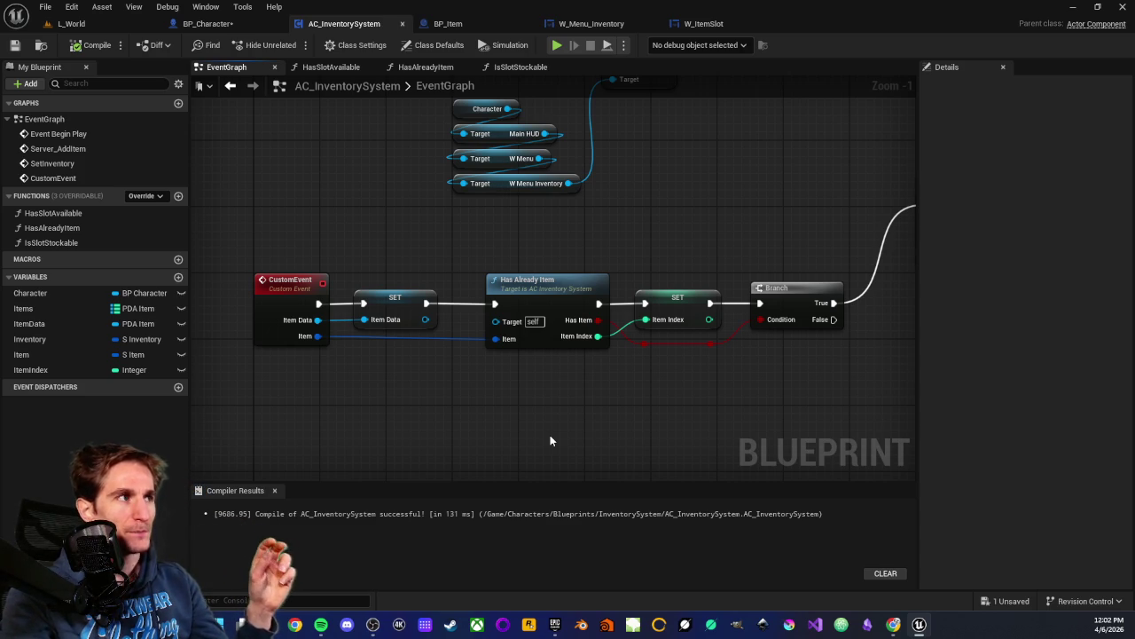
{"action": "left_click_drag", "start_coordinate": [582, 399], "coordinate": [594, 388]}
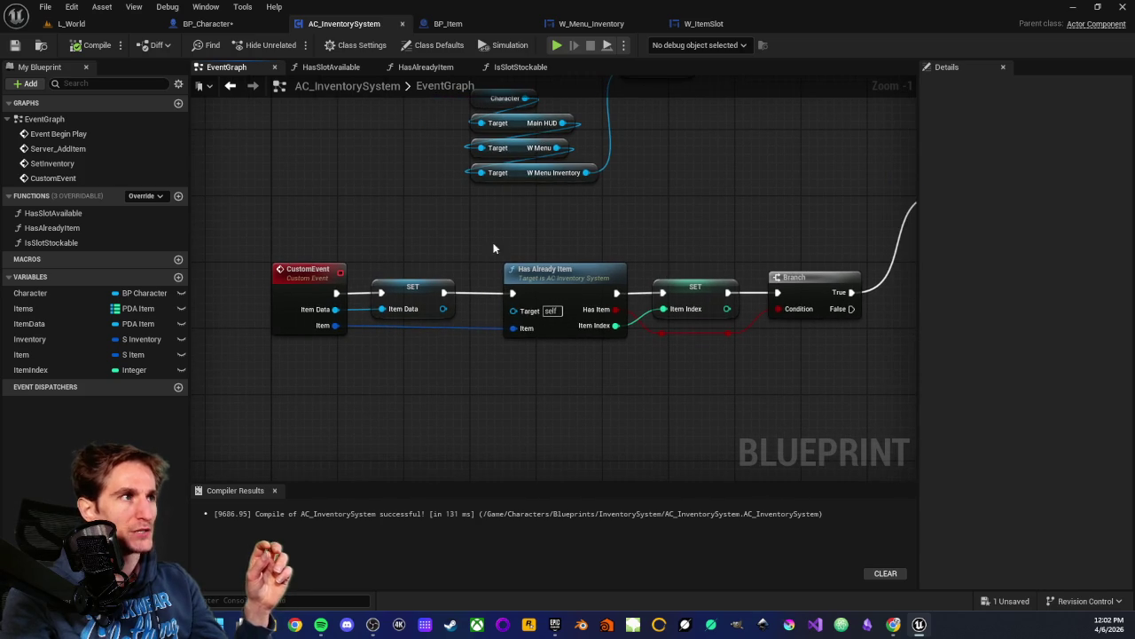
{"action": "mouse_move", "coordinate": [557, 226]}
{"action": "left_mouse_down"}
{"action": "mouse_move", "coordinate": [592, 354]}
{"action": "mouse_move", "coordinate": [548, 397]}
{"action": "left_mouse_up"}
{"action": "left_click", "coordinate": [612, 366]}
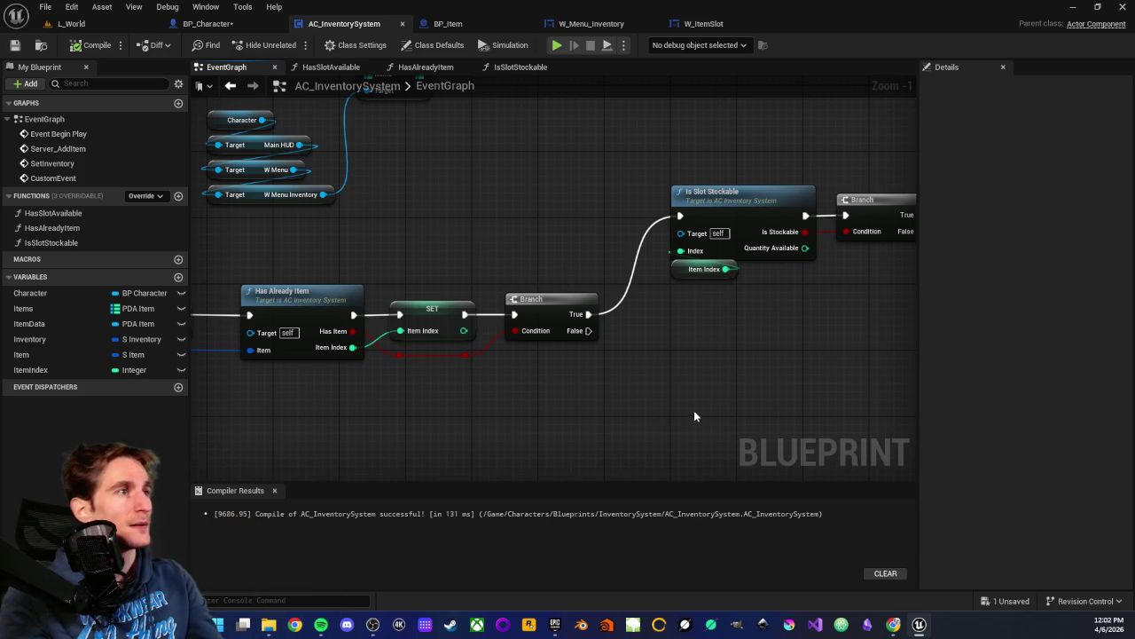
{"action": "left_click_drag", "start_coordinate": [692, 361], "coordinate": [527, 393]}
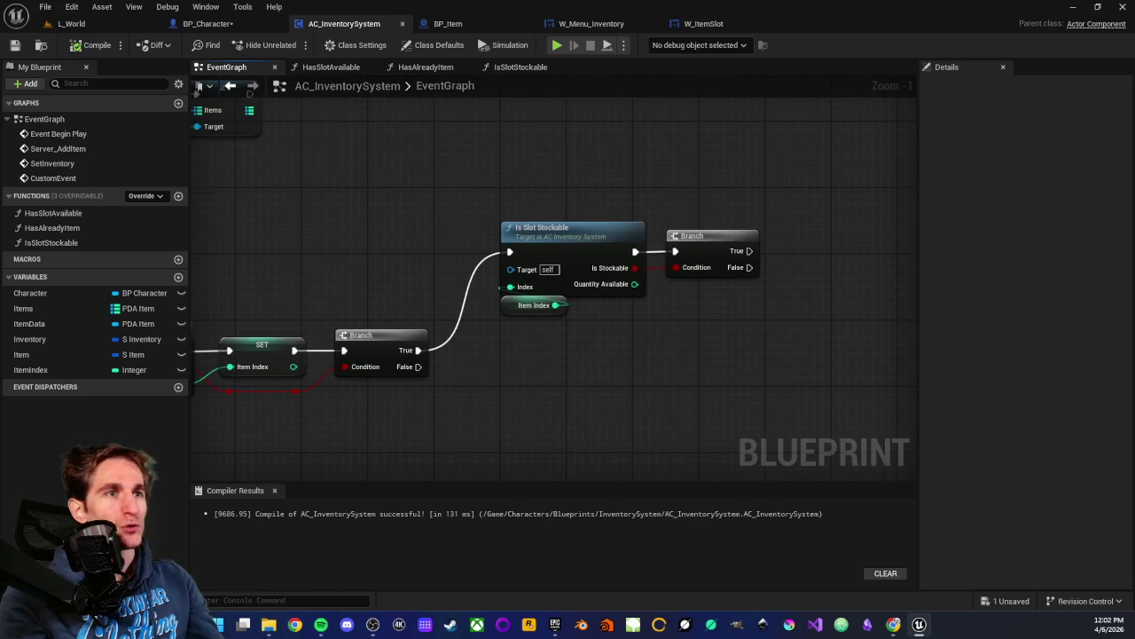
{"action": "mouse_move", "coordinate": [524, 365]}
{"action": "left_mouse_down"}
{"action": "mouse_move", "coordinate": [487, 378]}
{"action": "mouse_move", "coordinate": [550, 337]}
{"action": "mouse_move", "coordinate": [578, 349]}
{"action": "left_mouse_up"}
{"action": "mouse_move", "coordinate": [557, 372]}
{"action": "left_mouse_down"}
{"action": "mouse_move", "coordinate": [654, 354]}
{"action": "mouse_move", "coordinate": [474, 375]}
{"action": "mouse_move", "coordinate": [498, 374]}
{"action": "left_mouse_up"}
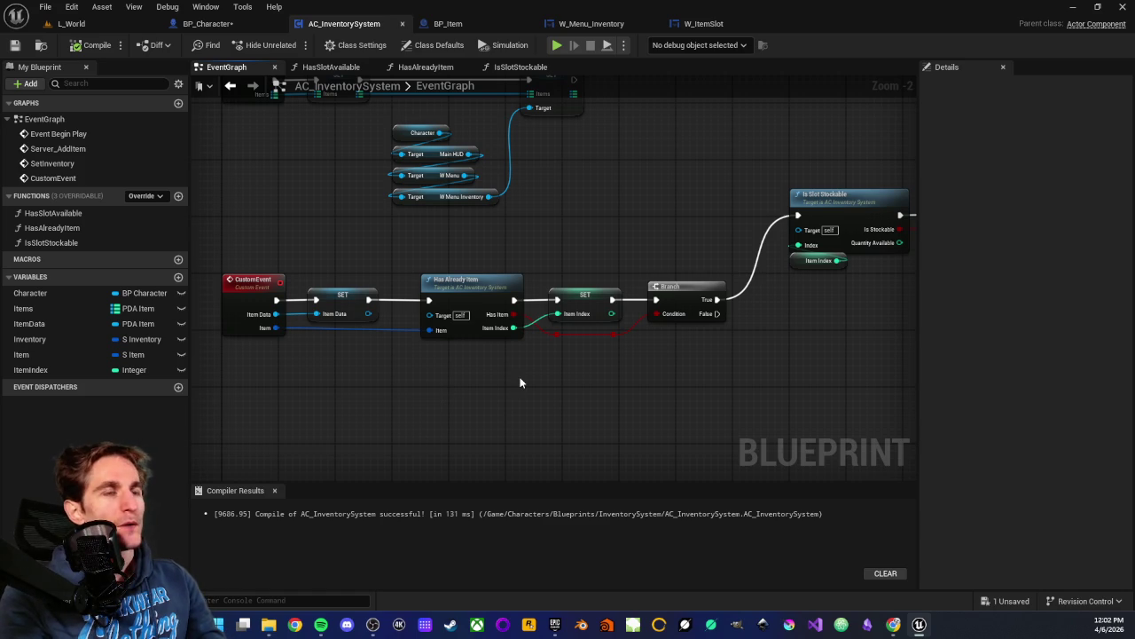
- Frame the whole item-adding event graph, then switch to the W_Menu_Inventory widget's graph
{"action": "scroll", "coordinate": [520, 382], "scroll_direction": "down", "scroll_amount": 3}
{"action": "scroll", "coordinate": [476, 389], "scroll_direction": "up", "scroll_amount": 2}
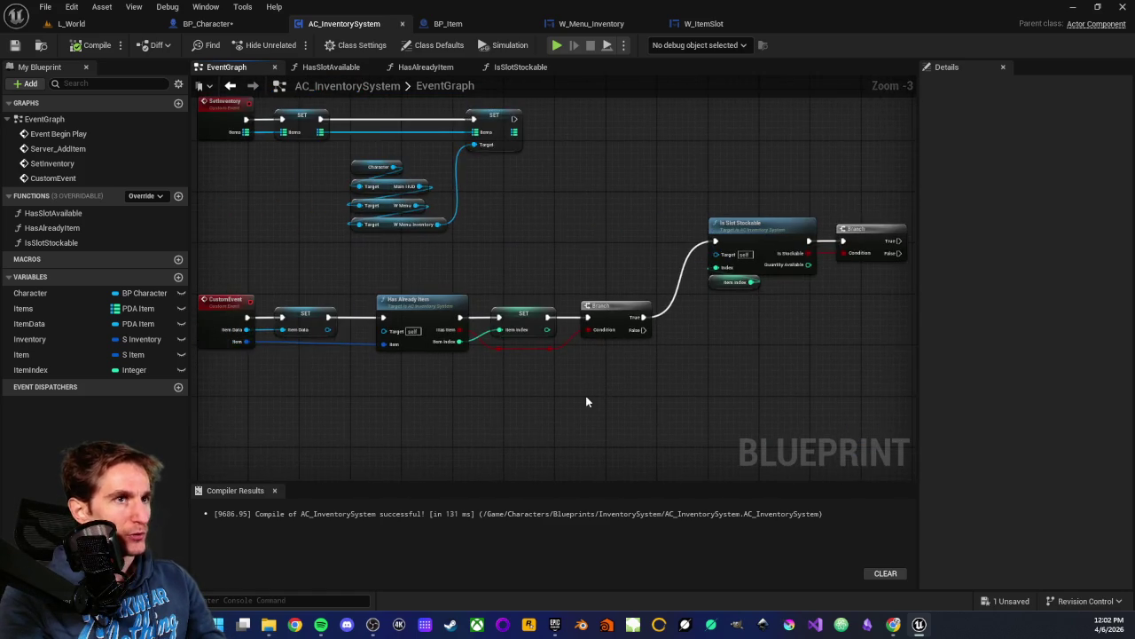
{"action": "scroll", "coordinate": [586, 402], "scroll_direction": "down", "scroll_amount": 1}
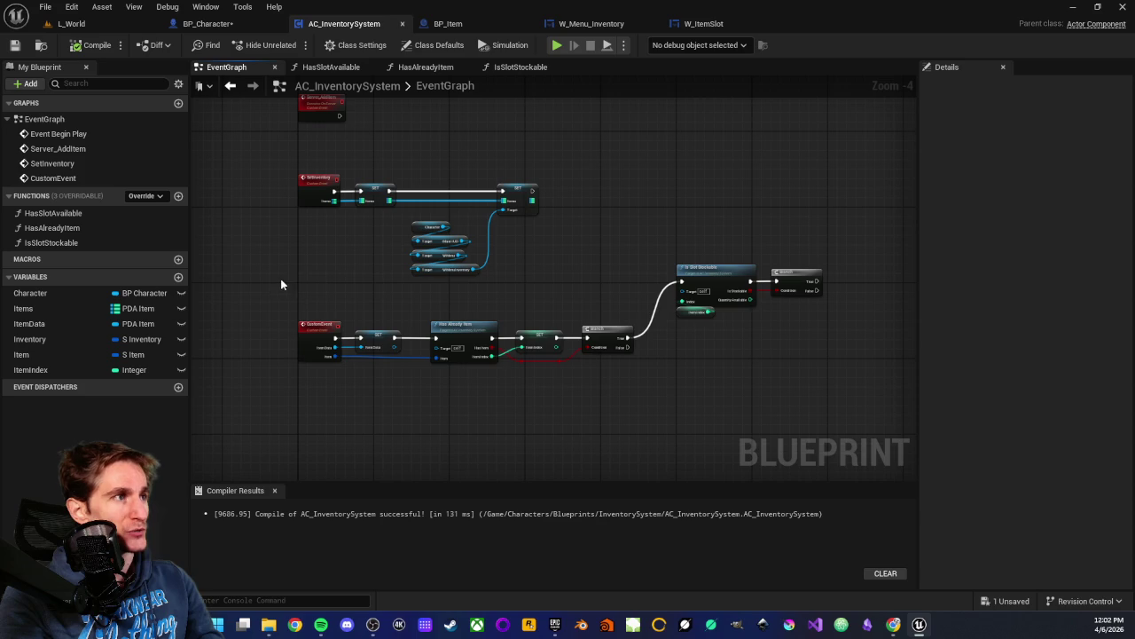
{"action": "mouse_move", "coordinate": [280, 283]}
{"action": "left_mouse_down"}
{"action": "mouse_move", "coordinate": [755, 385]}
{"action": "mouse_move", "coordinate": [730, 405]}
{"action": "mouse_move", "coordinate": [603, 426]}
{"action": "left_mouse_up"}
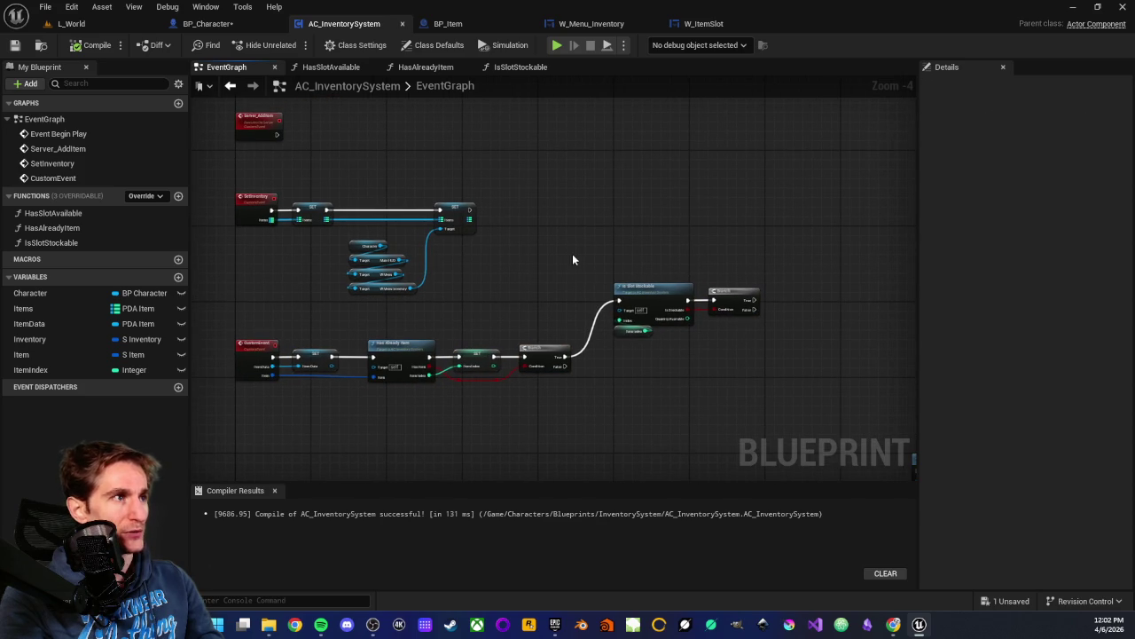
{"action": "mouse_move", "coordinate": [572, 259]}
{"action": "left_mouse_down"}
{"action": "mouse_move", "coordinate": [749, 361]}
{"action": "mouse_move", "coordinate": [621, 388]}
{"action": "mouse_move", "coordinate": [672, 352]}
{"action": "mouse_move", "coordinate": [644, 348]}
{"action": "left_mouse_up"}
{"action": "left_click", "coordinate": [750, 361]}
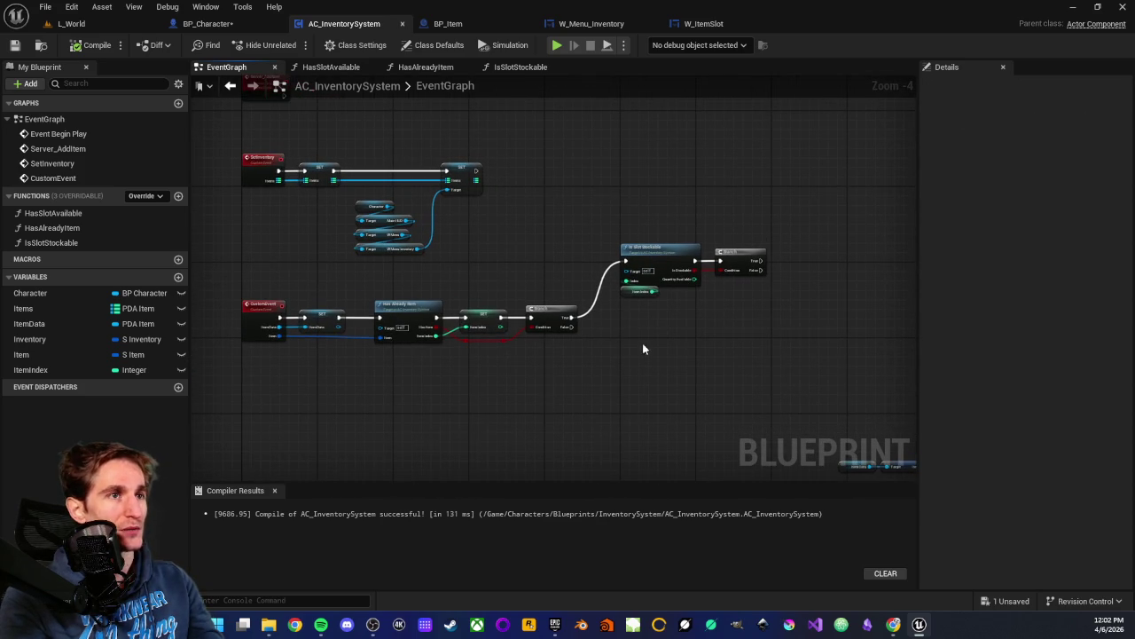
{"action": "left_click_drag", "start_coordinate": [594, 390], "coordinate": [624, 379]}
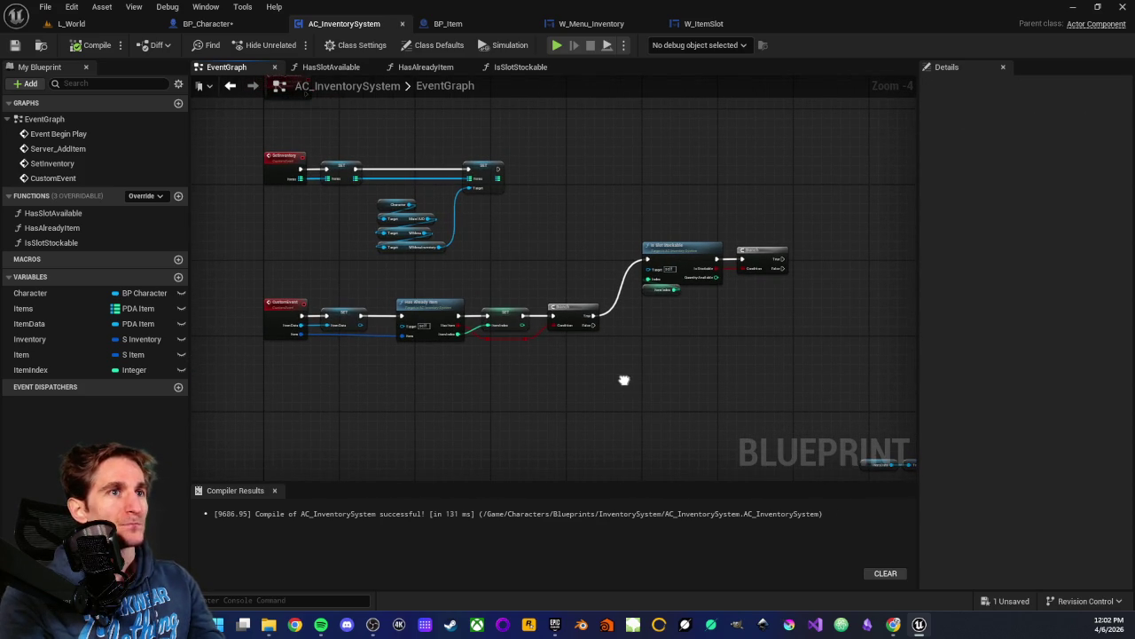
{"action": "scroll", "coordinate": [493, 369], "scroll_direction": "up", "scroll_amount": 1}
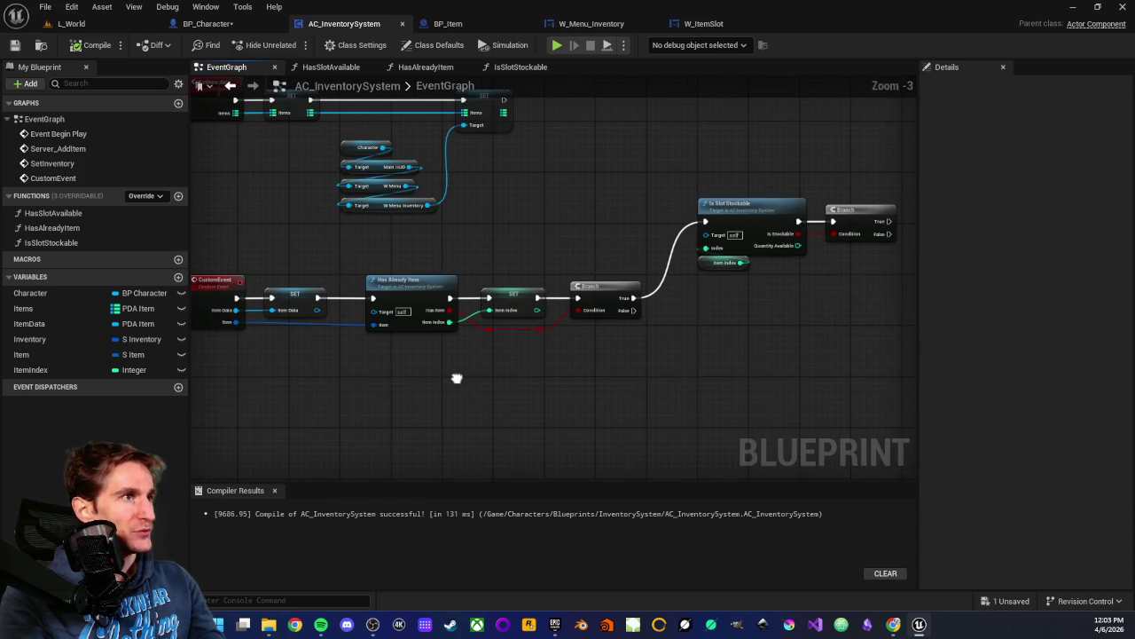
{"action": "scroll", "coordinate": [457, 378], "scroll_direction": "down", "scroll_amount": 1}
{"action": "mouse_move", "coordinate": [241, 252]}
{"action": "left_mouse_down"}
{"action": "mouse_move", "coordinate": [550, 388]}
{"action": "mouse_move", "coordinate": [769, 389]}
{"action": "left_mouse_up"}
{"action": "left_click", "coordinate": [315, 279]}
{"action": "mouse_move", "coordinate": [281, 283]}
{"action": "left_mouse_down"}
{"action": "mouse_move", "coordinate": [790, 378]}
{"action": "mouse_move", "coordinate": [675, 375]}
{"action": "mouse_move", "coordinate": [651, 385]}
{"action": "left_mouse_up"}
{"action": "left_click", "coordinate": [745, 377]}
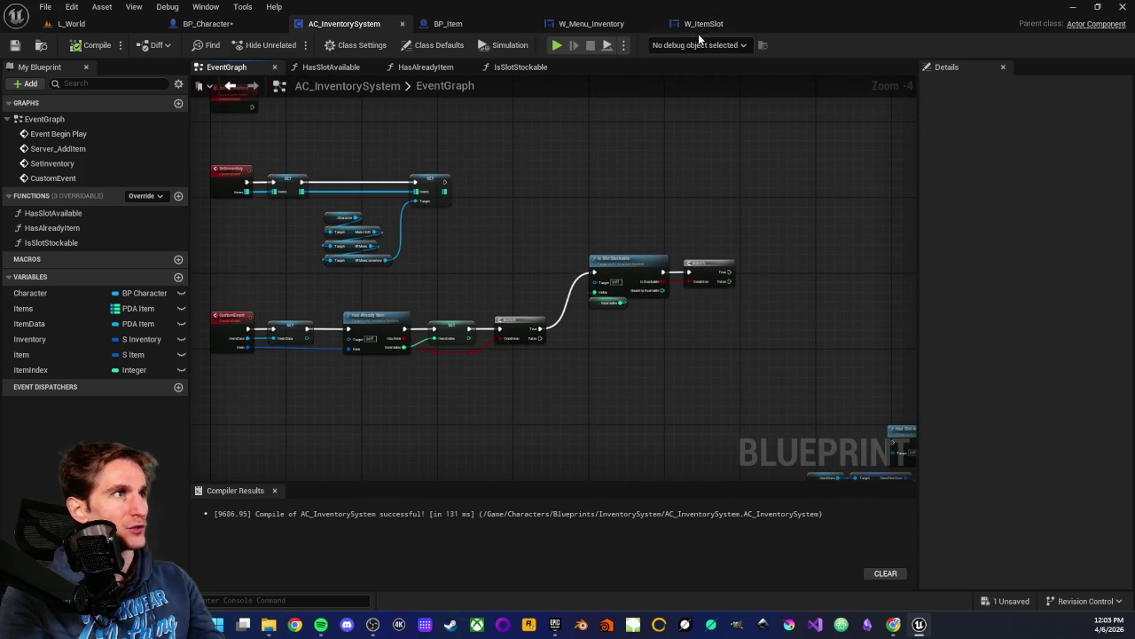
{"action": "left_click", "coordinate": [606, 24]}
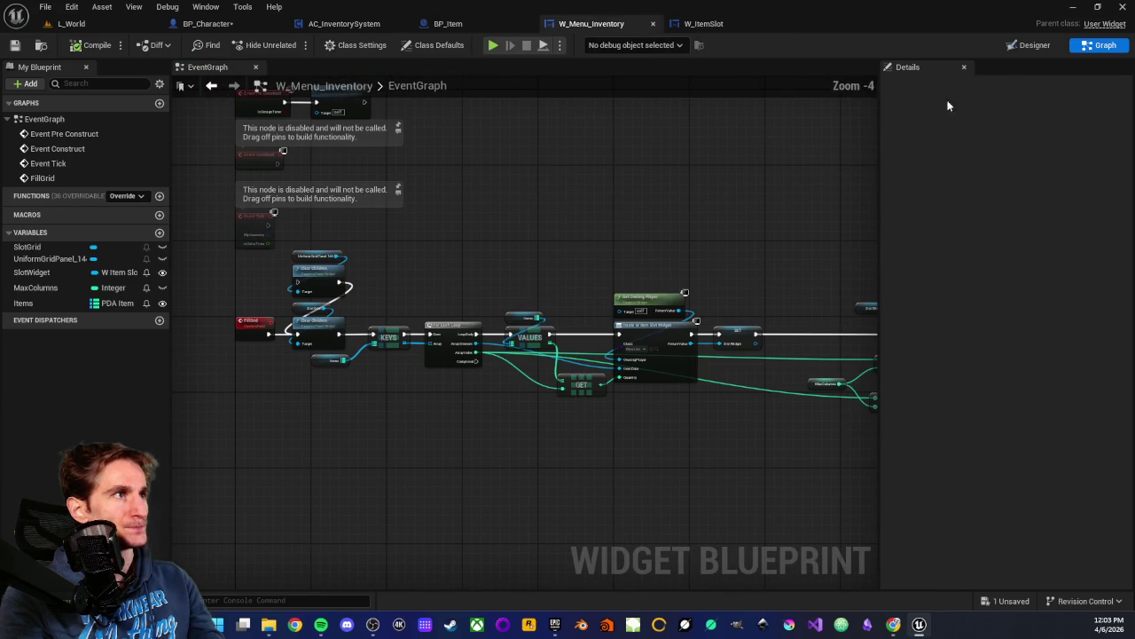
- In W_Menu_Inventory's Designer, make SlotGrid visible to show Banane and Kiwi, then return to L_World
{"action": "left_click", "coordinate": [1034, 45]}
{"action": "scroll", "coordinate": [332, 225], "scroll_direction": "up", "scroll_amount": 1}
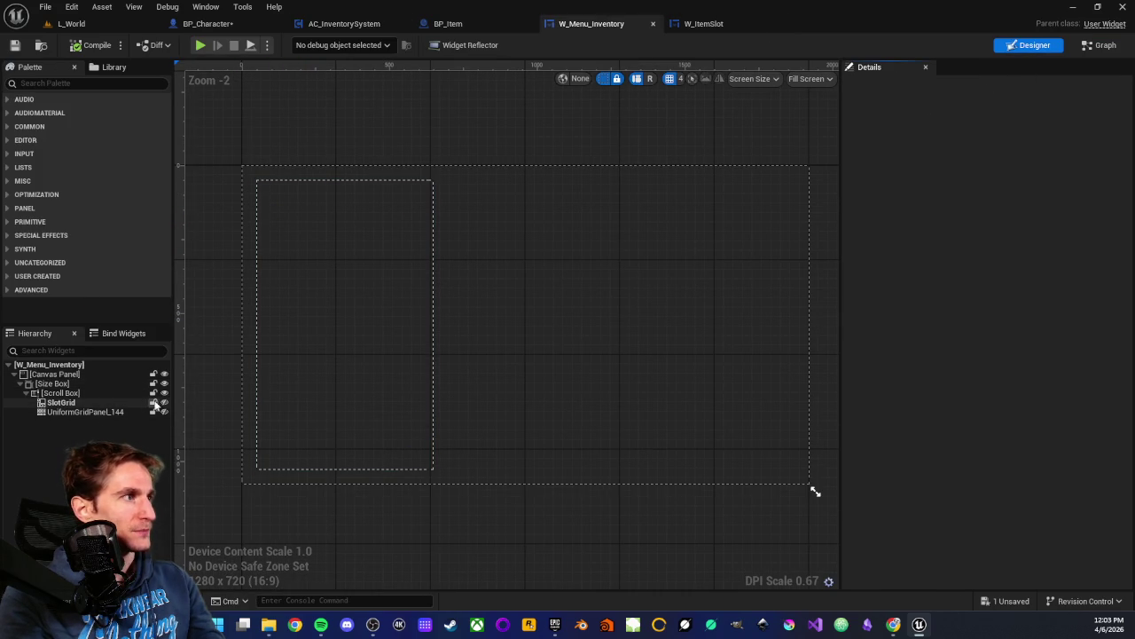
{"action": "left_click", "coordinate": [164, 401]}
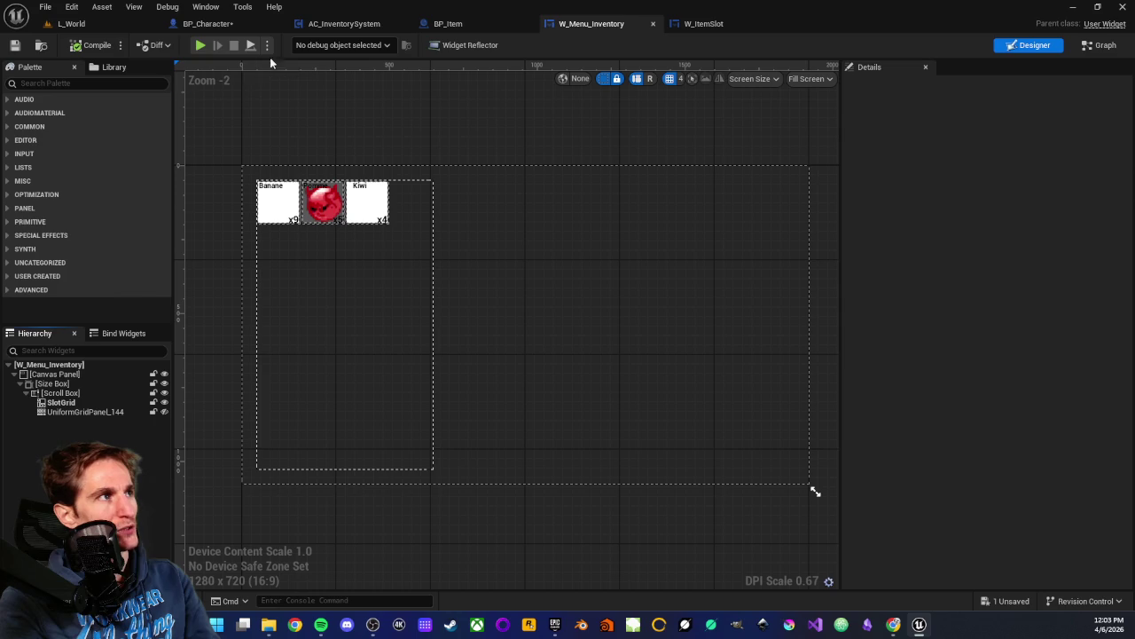
{"action": "left_click", "coordinate": [103, 22]}
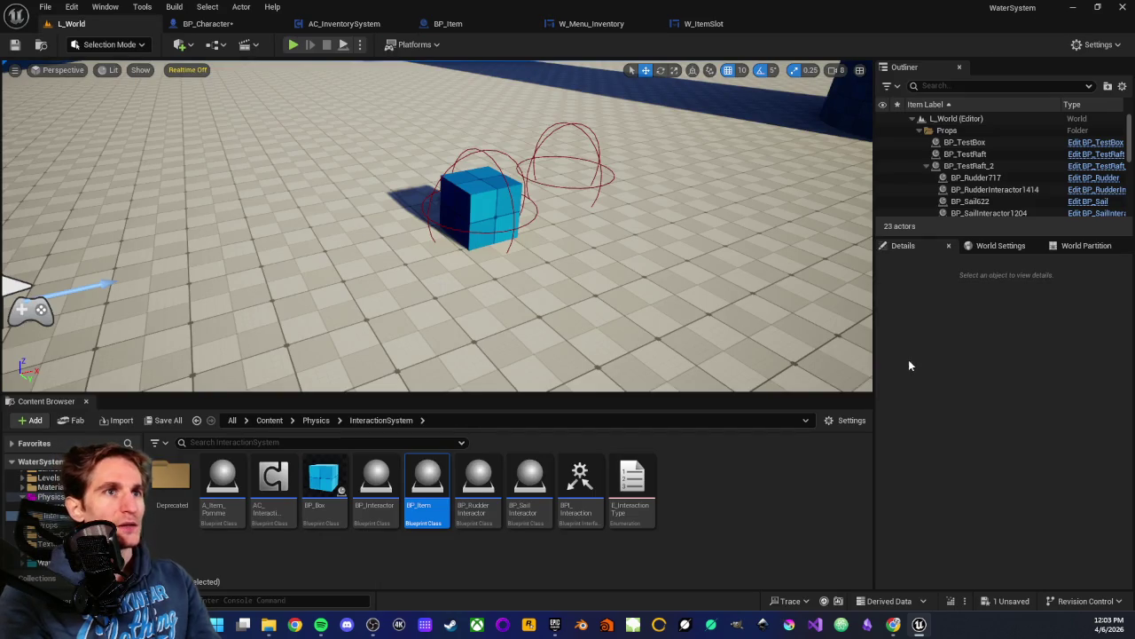
- Deselect BP_Item, fly the level camera, then view AC_InventorySystem's Has Already Item and Is Slot Stockable checks
{"action": "left_click", "coordinate": [745, 521]}
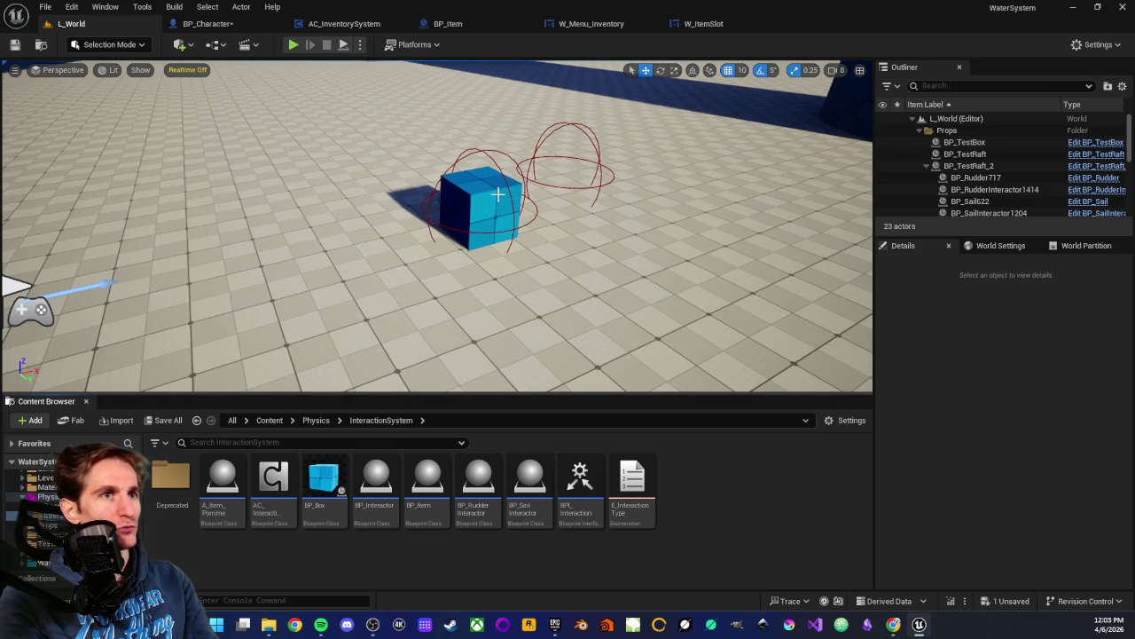
{"action": "mouse_move", "coordinate": [489, 239]}
{"action": "left_mouse_down"}
{"action": "mouse_move", "coordinate": [497, 284]}
{"action": "mouse_move", "coordinate": [493, 178]}
{"action": "mouse_move", "coordinate": [496, 248]}
{"action": "mouse_move", "coordinate": [515, 252]}
{"action": "left_mouse_up"}
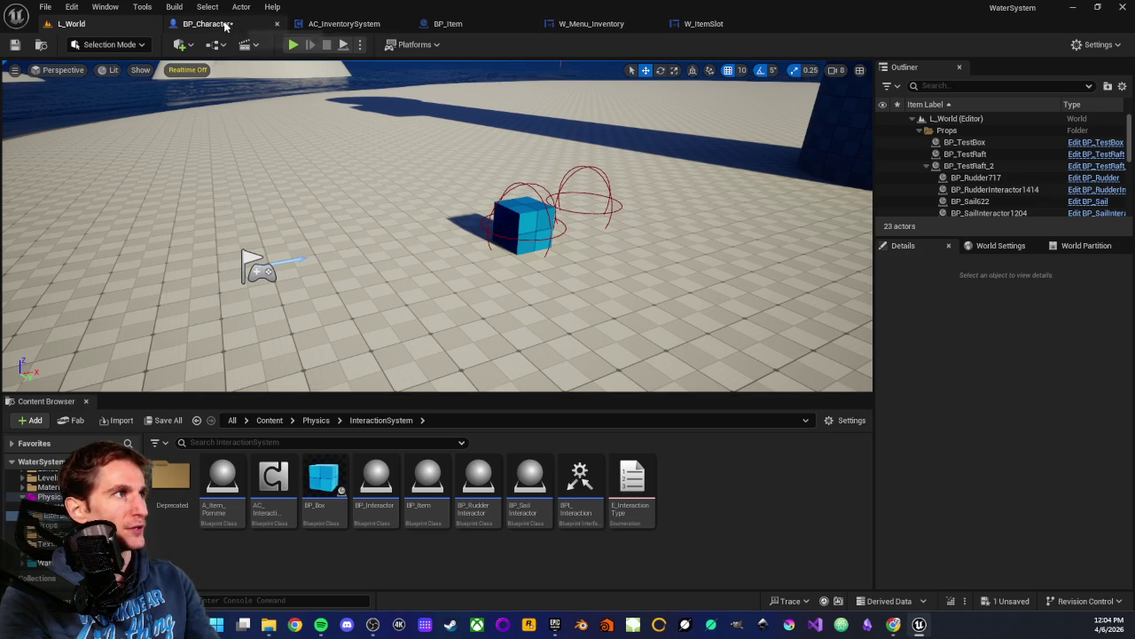
{"action": "left_click", "coordinate": [352, 24]}
{"action": "scroll", "coordinate": [374, 276], "scroll_direction": "up", "scroll_amount": 2}
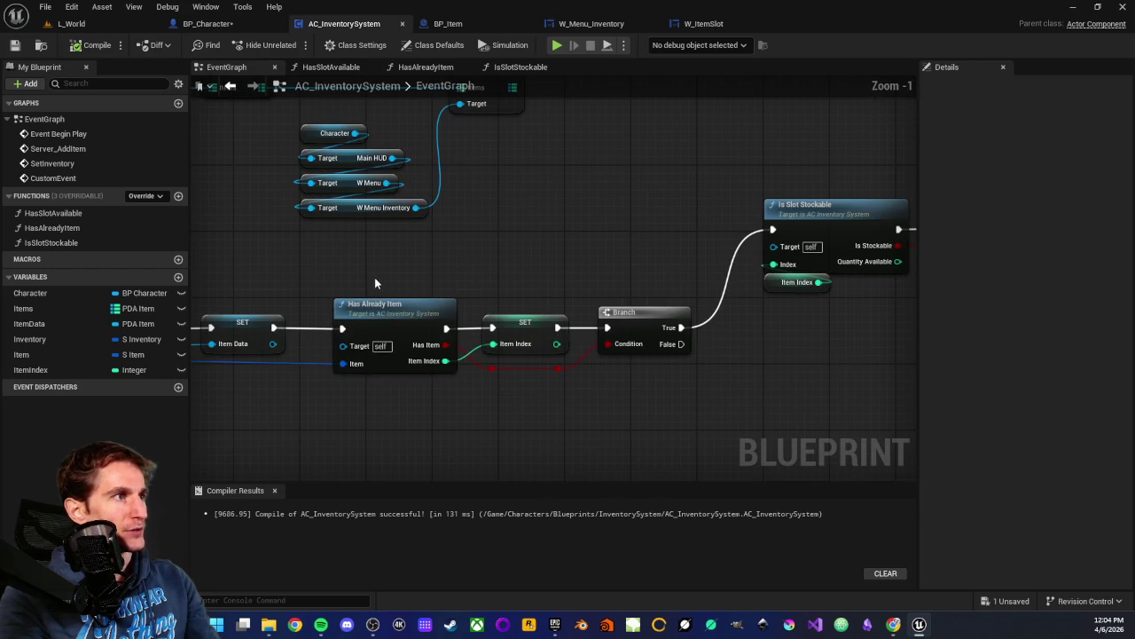
{"action": "left_click", "coordinate": [390, 306]}
{"action": "scroll", "coordinate": [407, 417], "scroll_direction": "down", "scroll_amount": 1}
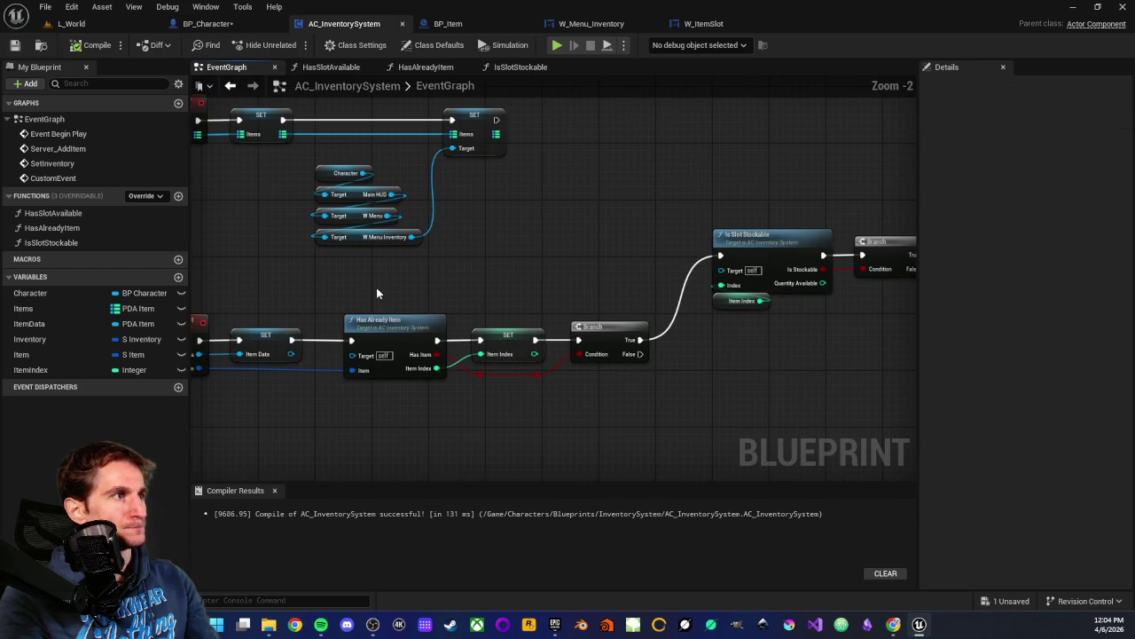
{"action": "left_click", "coordinate": [398, 404]}
{"action": "scroll", "coordinate": [398, 403], "scroll_direction": "down", "scroll_amount": 1}
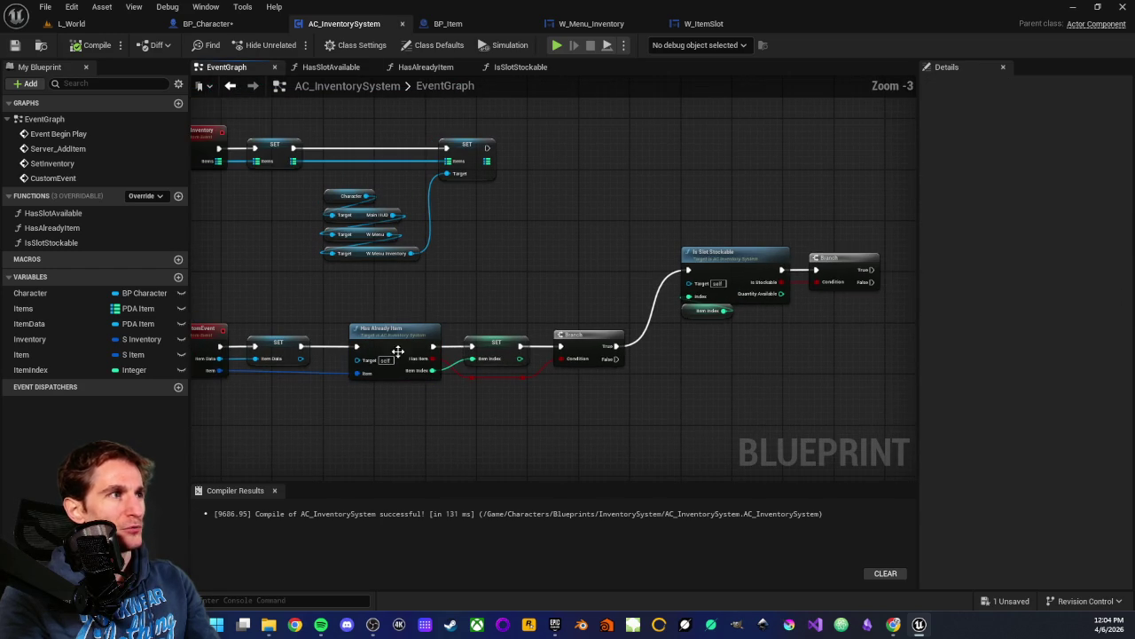